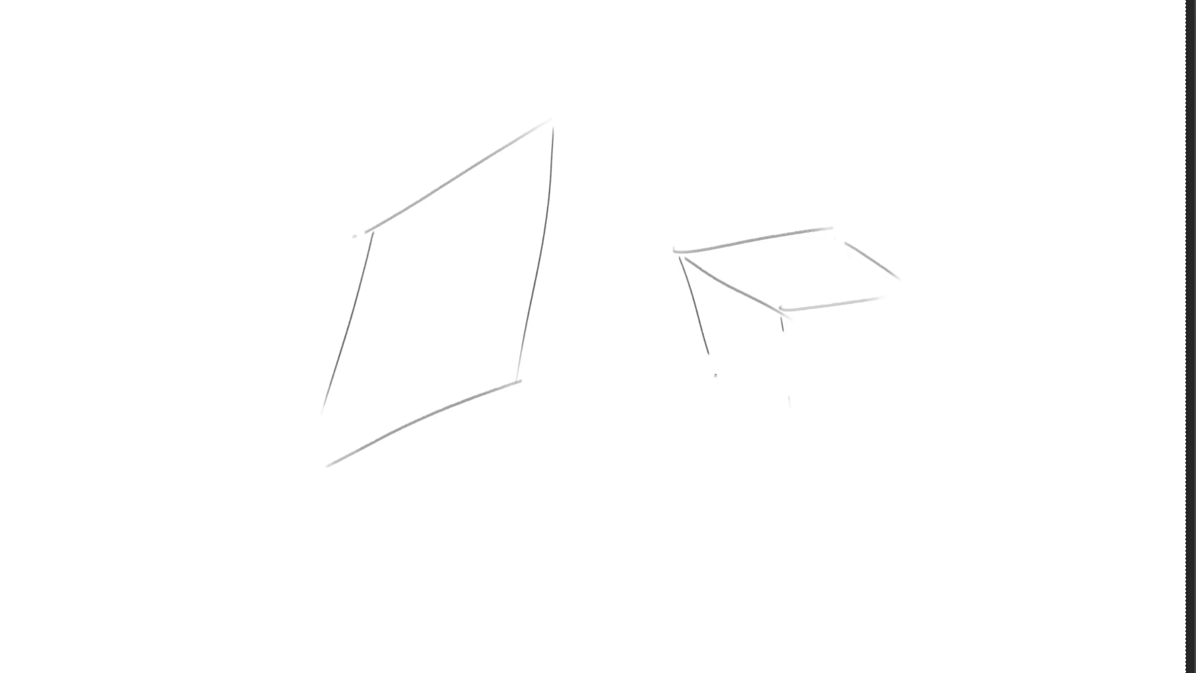
# Sketch the central cube in quick pencil strokes, with a flat face and a second box below
pyautogui.moveTo(783, 317); pyautogui.dragTo(794, 433)
pyautogui.moveTo(713, 371)
pyautogui.mouseDown()
pyautogui.moveTo(786, 421)
pyautogui.moveTo(891, 374)
pyautogui.mouseUp()
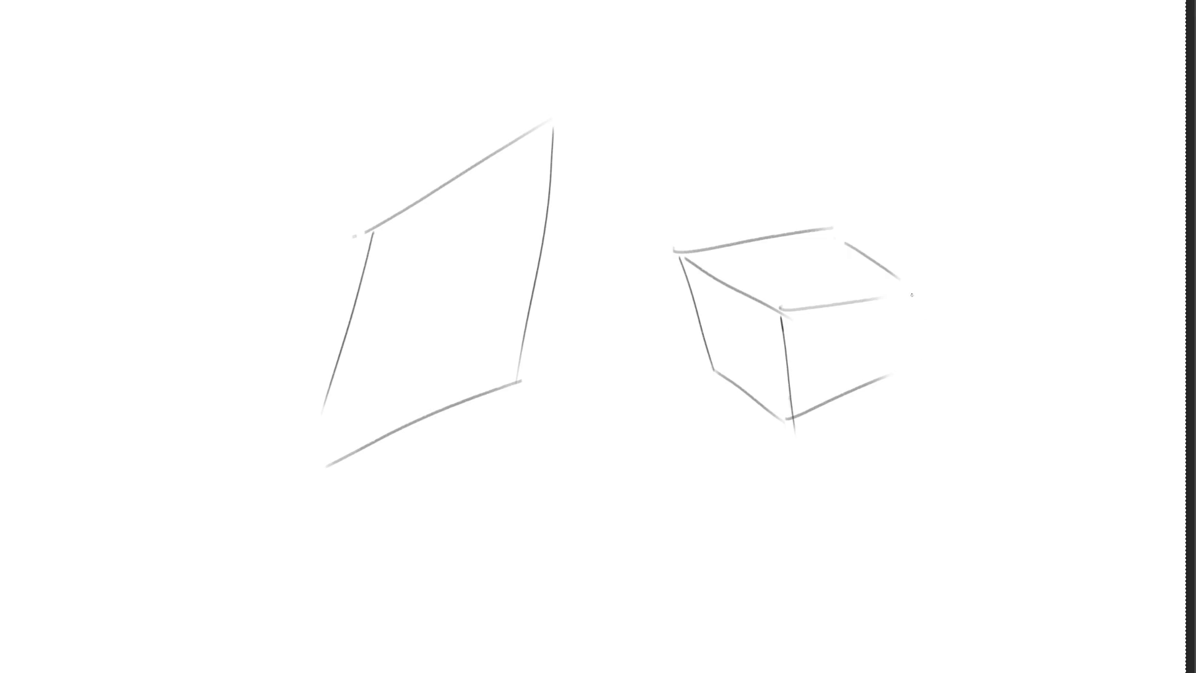
pyautogui.moveTo(908, 298); pyautogui.dragTo(904, 374)
pyautogui.moveTo(650, 454); pyautogui.dragTo(747, 514)
pyautogui.moveTo(642, 466); pyautogui.dragTo(730, 431)
pyautogui.moveTo(741, 514); pyautogui.dragTo(854, 466)
pyautogui.moveTo(829, 440); pyautogui.dragTo(854, 454)
pyautogui.moveTo(660, 458); pyautogui.dragTo(710, 597)
pyautogui.moveTo(735, 508); pyautogui.dragTo(764, 641)
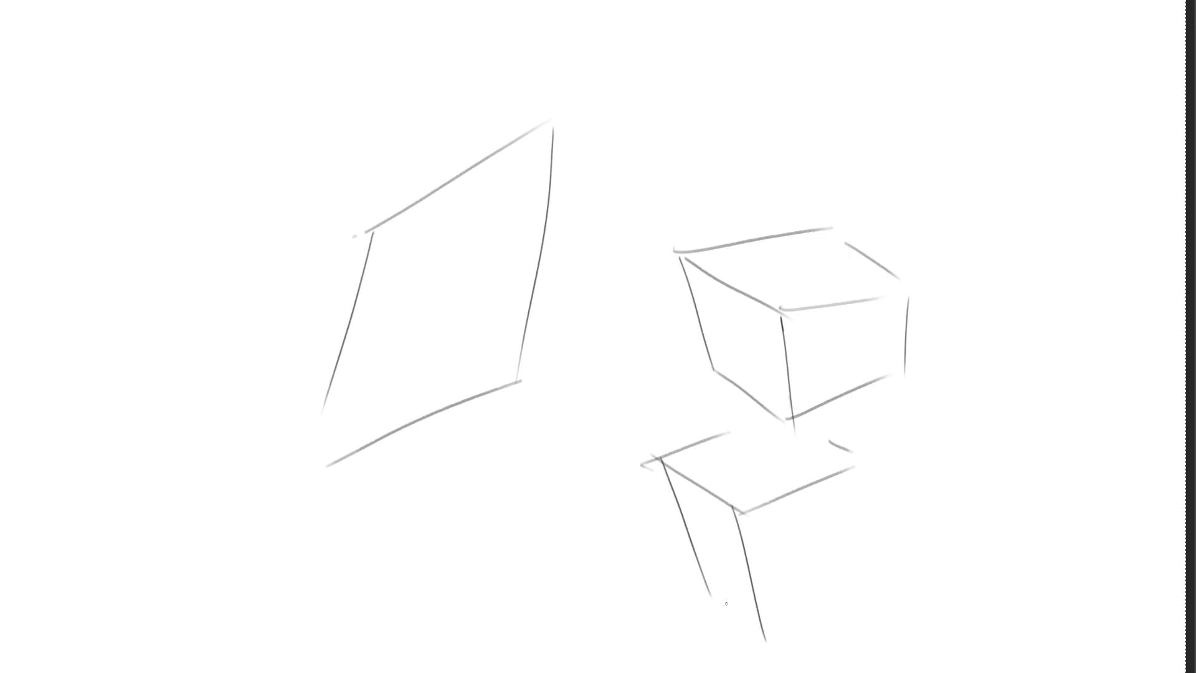
pyautogui.moveTo(696, 571)
pyautogui.mouseDown()
pyautogui.moveTo(751, 634)
pyautogui.moveTo(852, 562)
pyautogui.mouseUp()
pyautogui.moveTo(859, 468); pyautogui.dragTo(858, 562)
# Draw a perspective box at the lower right, from its flat top face down to its bottom edges
pyautogui.moveTo(903, 493)
pyautogui.mouseDown()
pyautogui.moveTo(975, 574)
pyautogui.moveTo(1035, 485)
pyautogui.mouseUp()
pyautogui.moveTo(982, 571); pyautogui.dragTo(1070, 574)
pyautogui.moveTo(1034, 492); pyautogui.dragTo(1091, 571)
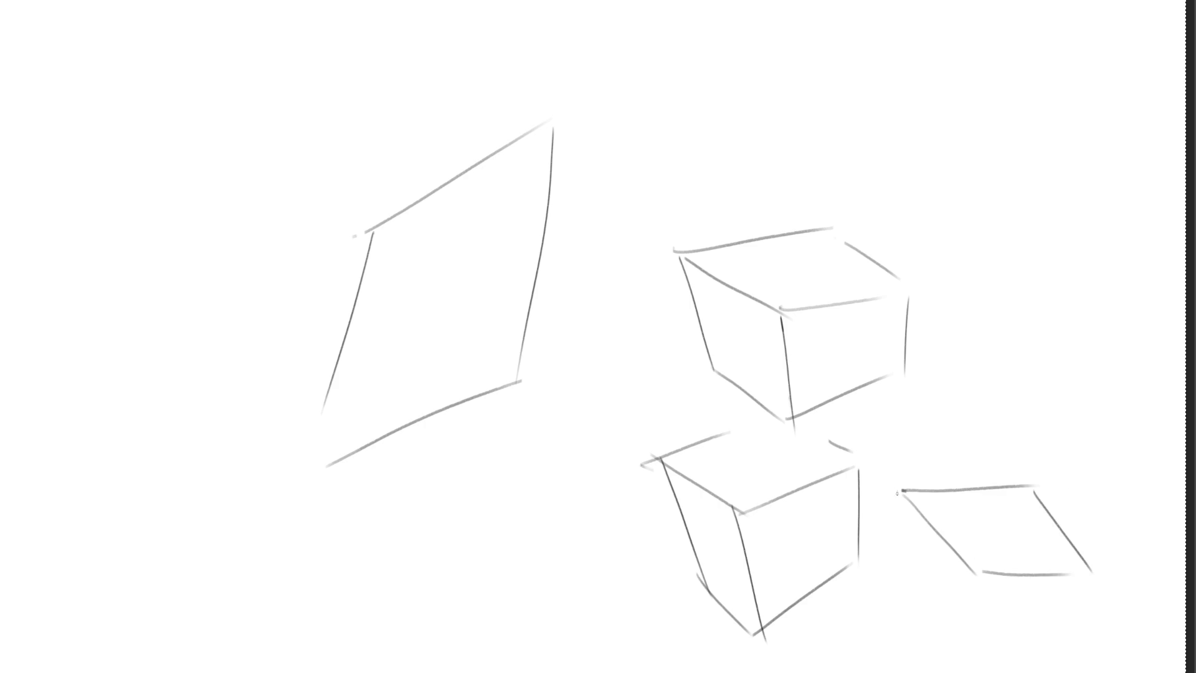
pyautogui.moveTo(897, 491); pyautogui.dragTo(911, 653)
pyautogui.moveTo(966, 569); pyautogui.dragTo(956, 671)
pyautogui.moveTo(903, 606)
pyautogui.mouseDown()
pyautogui.moveTo(940, 672)
pyautogui.moveTo(1050, 651)
pyautogui.mouseUp()
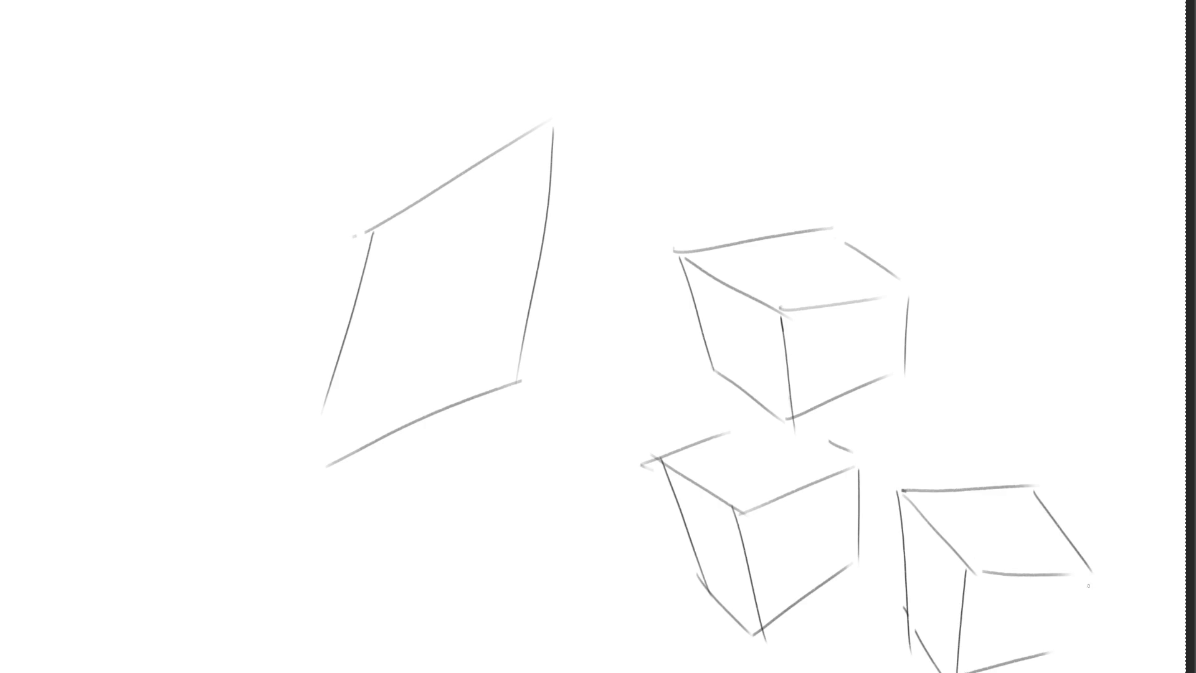
pyautogui.moveTo(1087, 586); pyautogui.dragTo(1075, 644)
# Sketch a tilted box at lower left and the edges of a box near the top centre
pyautogui.moveTo(344, 540)
pyautogui.mouseDown()
pyautogui.moveTo(468, 578)
pyautogui.moveTo(511, 495)
pyautogui.moveTo(630, 538)
pyautogui.mouseUp()
pyautogui.moveTo(479, 572); pyautogui.dragTo(604, 561)
pyautogui.moveTo(373, 513); pyautogui.dragTo(444, 426)
pyautogui.moveTo(517, 480)
pyautogui.mouseDown()
pyautogui.moveTo(575, 334)
pyautogui.moveTo(614, 347)
pyautogui.moveTo(626, 535)
pyautogui.mouseUp()
pyautogui.moveTo(635, 121)
pyautogui.mouseDown()
pyautogui.moveTo(698, 177)
pyautogui.moveTo(740, 42)
pyautogui.moveTo(786, 102)
pyautogui.moveTo(708, 184)
pyautogui.mouseUp()
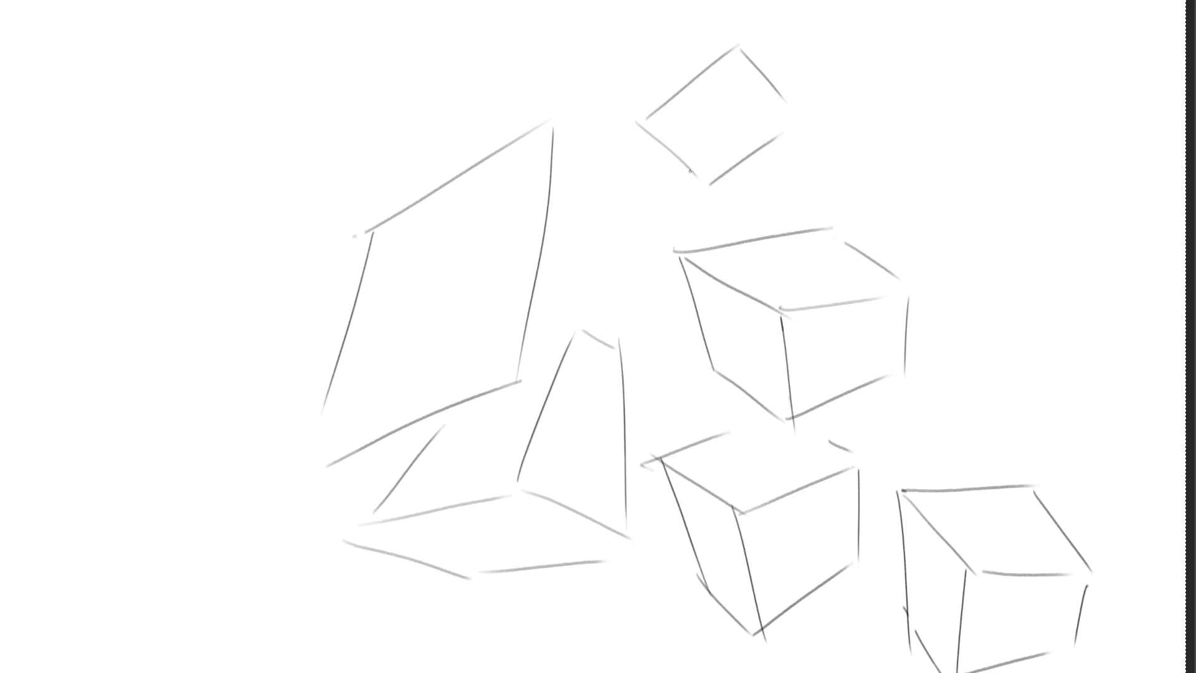
pyautogui.moveTo(636, 122); pyautogui.dragTo(646, 30)
pyautogui.moveTo(719, 1)
pyautogui.mouseDown()
pyautogui.moveTo(732, 37)
pyautogui.moveTo(781, 90)
pyautogui.mouseUp()
# Sketch a box at the top right of the canvas with its face, sides and bottom edge
pyautogui.moveTo(856, 111)
pyautogui.mouseDown()
pyautogui.moveTo(906, 189)
pyautogui.moveTo(968, 39)
pyautogui.moveTo(1044, 135)
pyautogui.mouseUp()
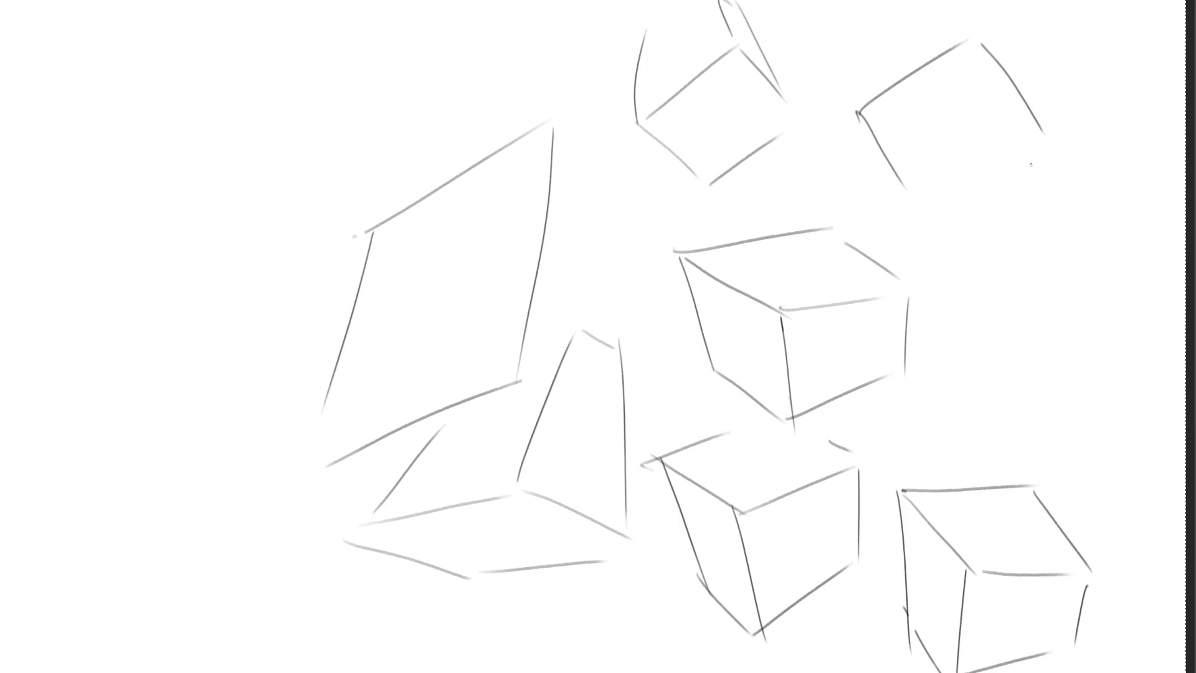
pyautogui.moveTo(924, 194); pyautogui.dragTo(1035, 161)
pyautogui.moveTo(863, 116); pyautogui.dragTo(929, 267)
pyautogui.moveTo(914, 187); pyautogui.dragTo(994, 381)
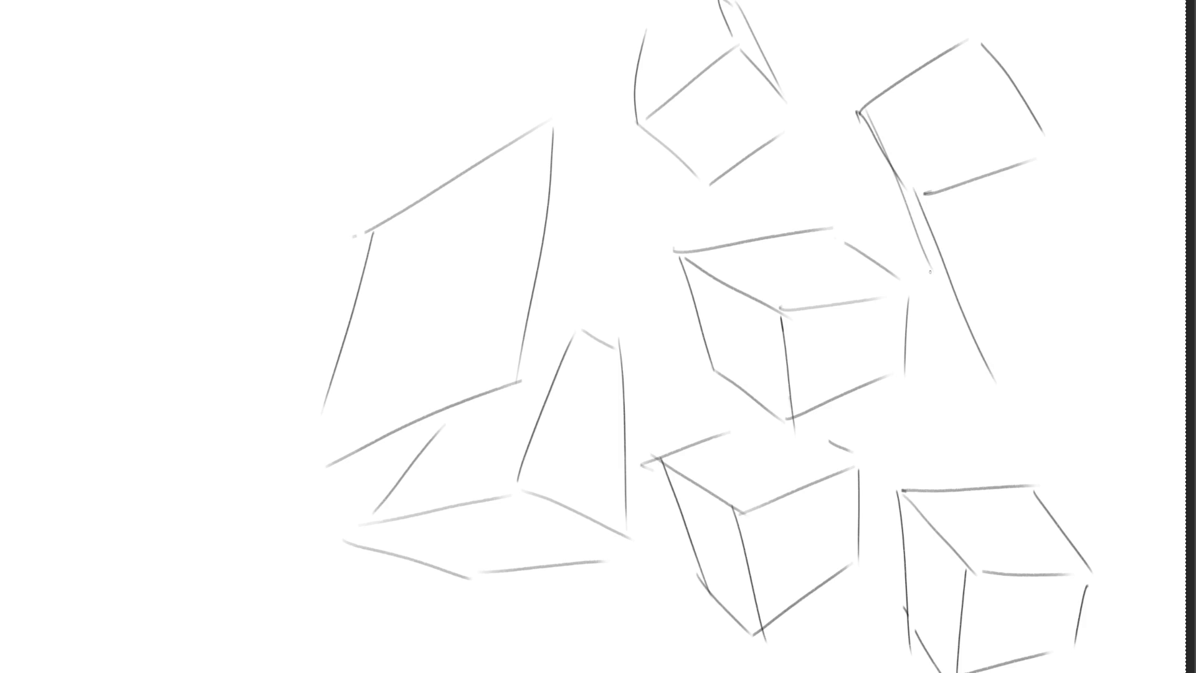
pyautogui.moveTo(928, 268)
pyautogui.mouseDown()
pyautogui.moveTo(990, 370)
pyautogui.moveTo(1063, 318)
pyautogui.mouseUp()
pyautogui.moveTo(1059, 175); pyautogui.dragTo(1070, 292)
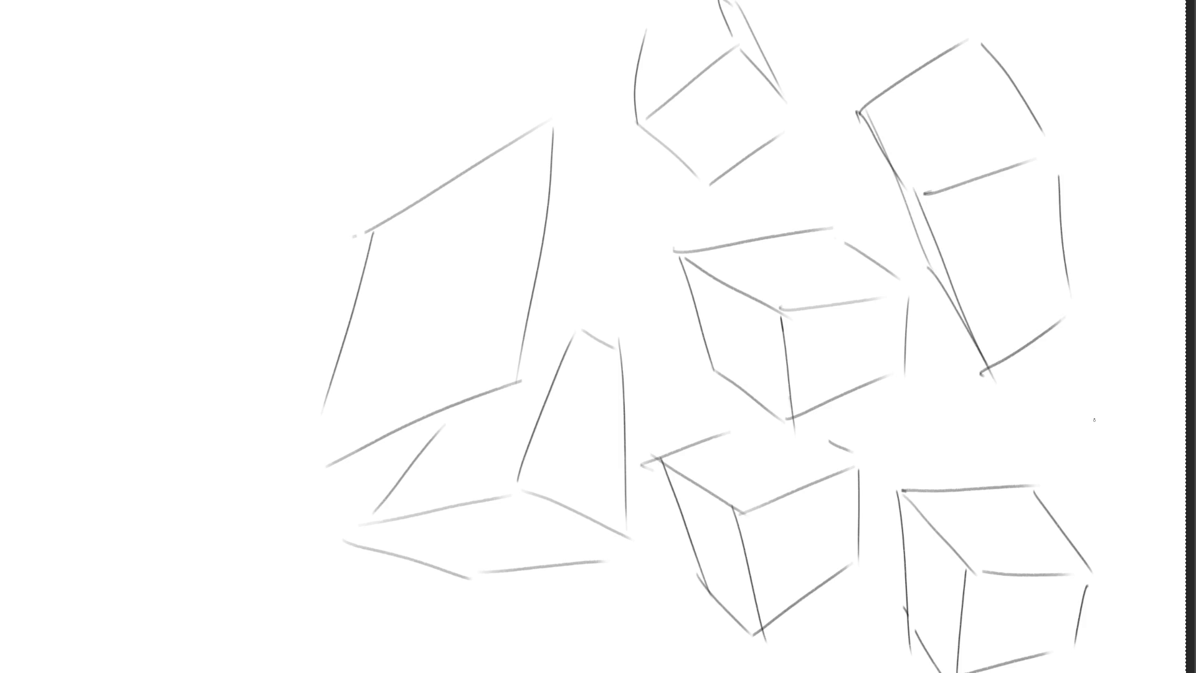
# Fade the first boxes to pale grey, return to a fine brush, and sketch a new box at left
pyautogui.press(']')
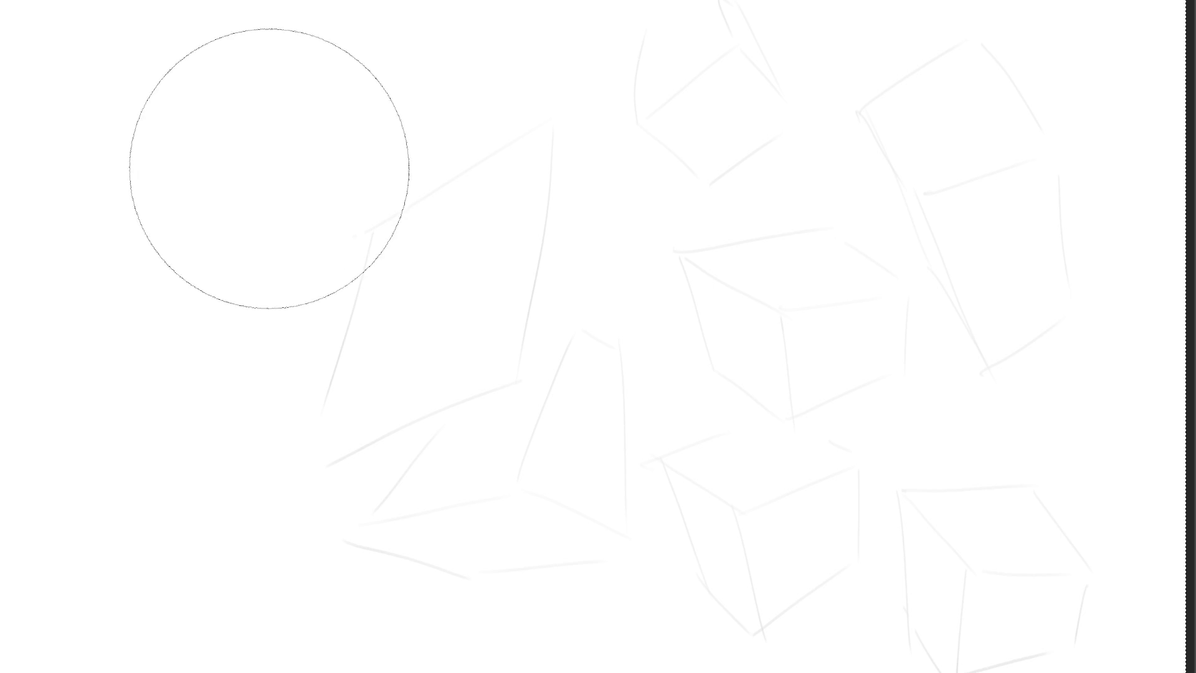
pyautogui.press('[')
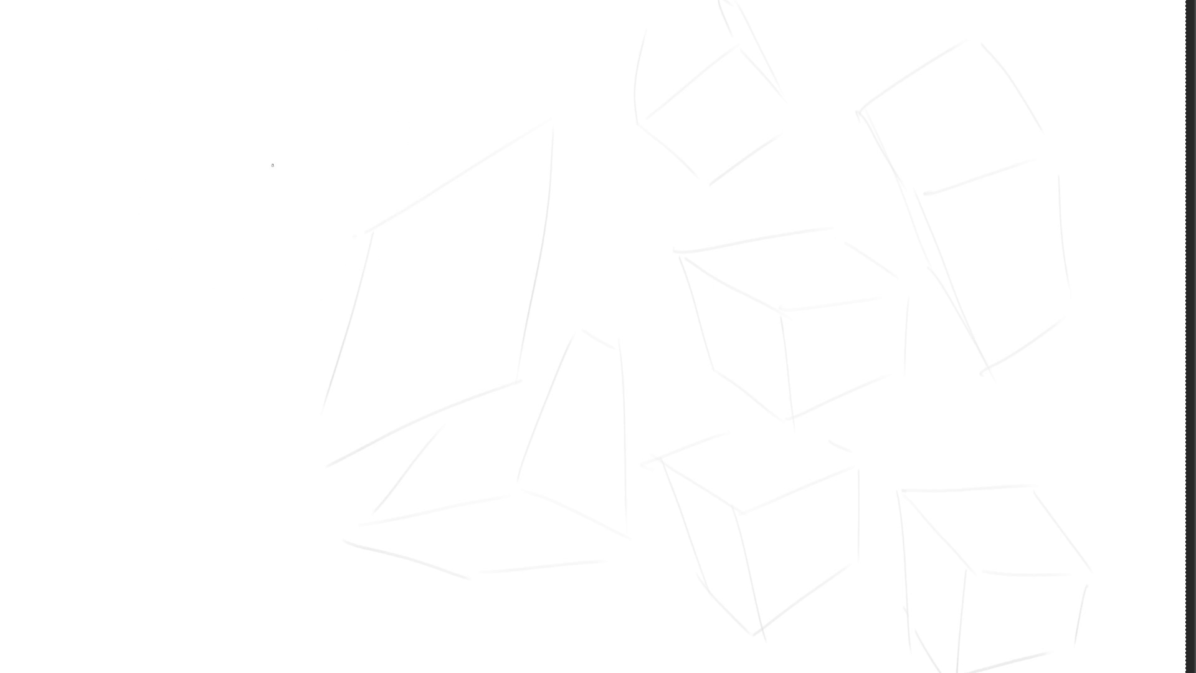
pyautogui.moveTo(239, 223)
pyautogui.mouseDown()
pyautogui.moveTo(336, 284)
pyautogui.moveTo(367, 215)
pyautogui.moveTo(408, 215)
pyautogui.mouseUp()
pyautogui.moveTo(335, 276); pyautogui.dragTo(501, 269)
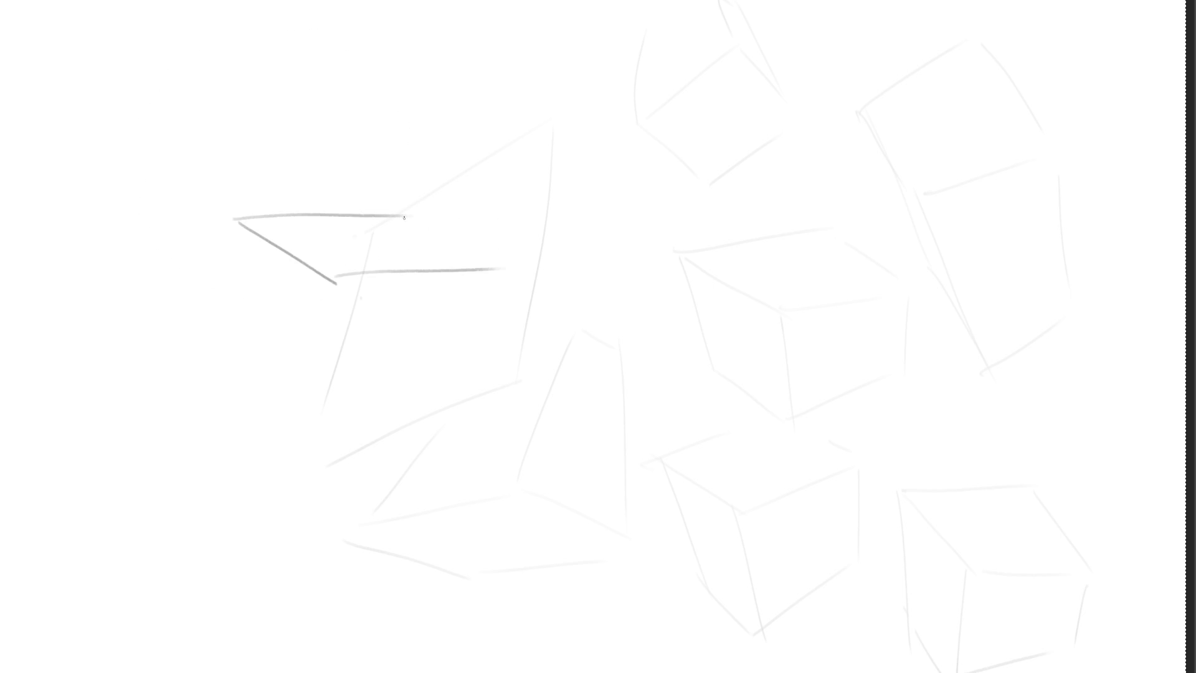
pyautogui.moveTo(402, 216); pyautogui.dragTo(480, 258)
pyautogui.moveTo(331, 273); pyautogui.dragTo(317, 356)
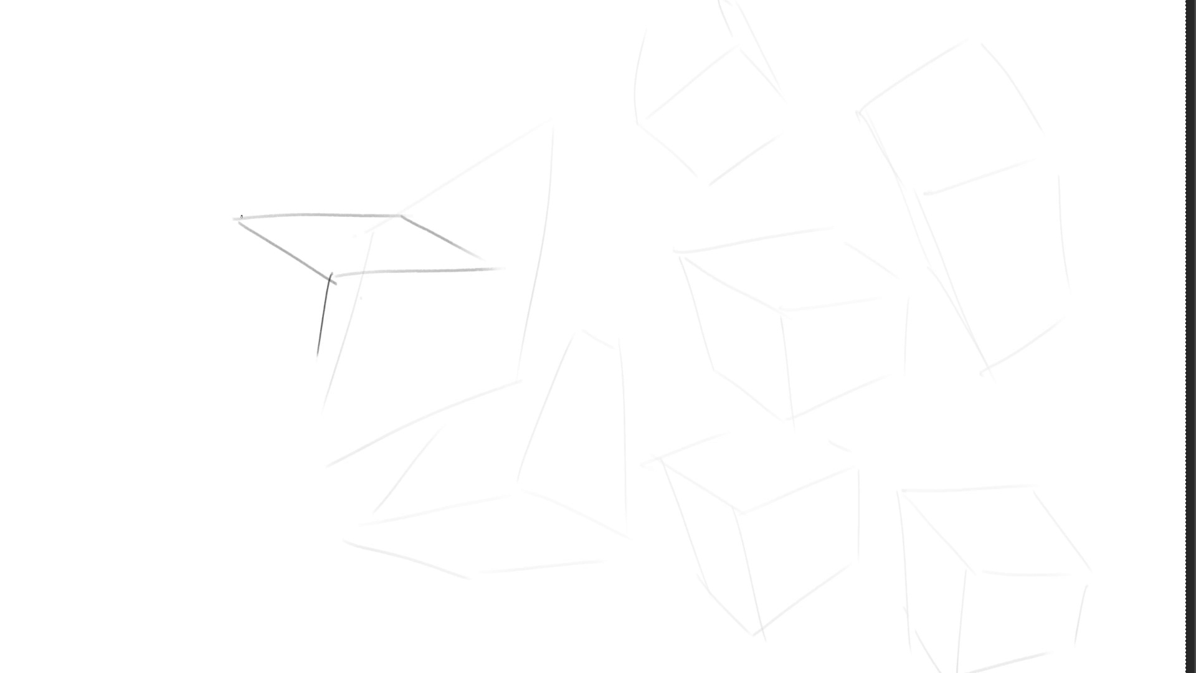
pyautogui.moveTo(242, 217)
pyautogui.mouseDown()
pyautogui.moveTo(235, 286)
pyautogui.moveTo(307, 342)
pyautogui.moveTo(443, 325)
pyautogui.mouseUp()
pyautogui.moveTo(480, 274); pyautogui.dragTo(459, 319)
# Sketch a second box just below the new left box
pyautogui.moveTo(241, 401)
pyautogui.mouseDown()
pyautogui.moveTo(324, 435)
pyautogui.moveTo(273, 369)
pyautogui.mouseUp()
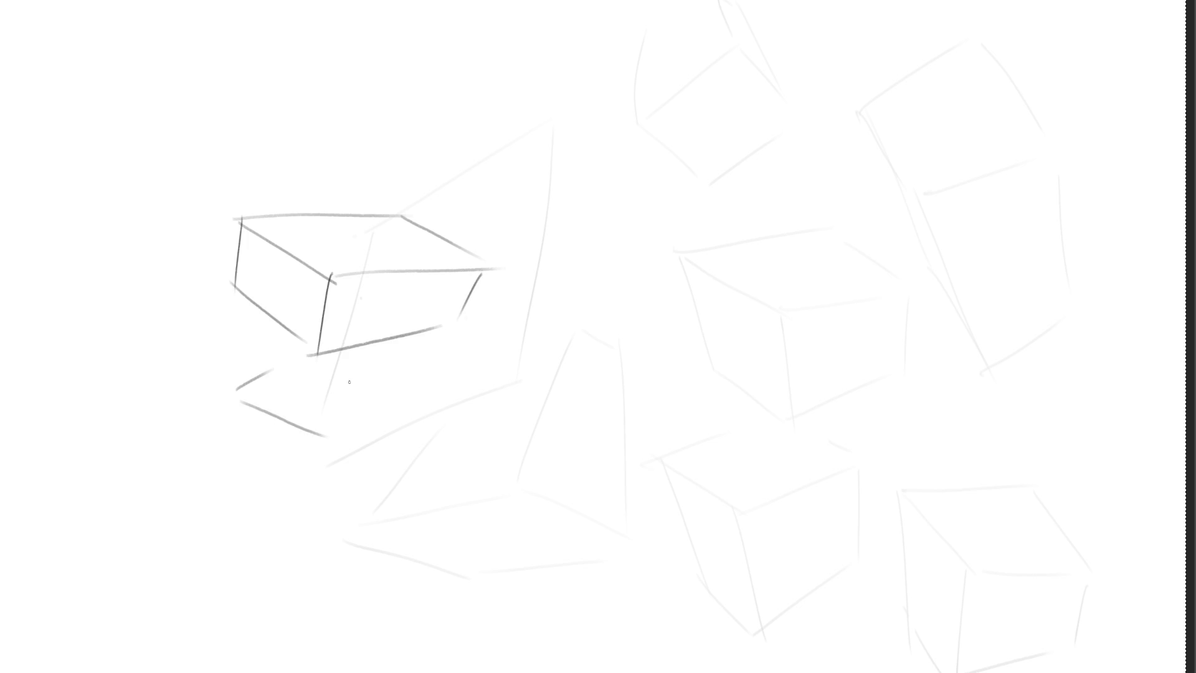
pyautogui.moveTo(324, 431); pyautogui.dragTo(379, 399)
pyautogui.moveTo(402, 385); pyautogui.dragTo(421, 356)
pyautogui.moveTo(324, 431); pyautogui.dragTo(335, 503)
pyautogui.moveTo(228, 389); pyautogui.dragTo(252, 456)
pyautogui.moveTo(241, 439); pyautogui.dragTo(325, 491)
pyautogui.moveTo(322, 498); pyautogui.dragTo(418, 401)
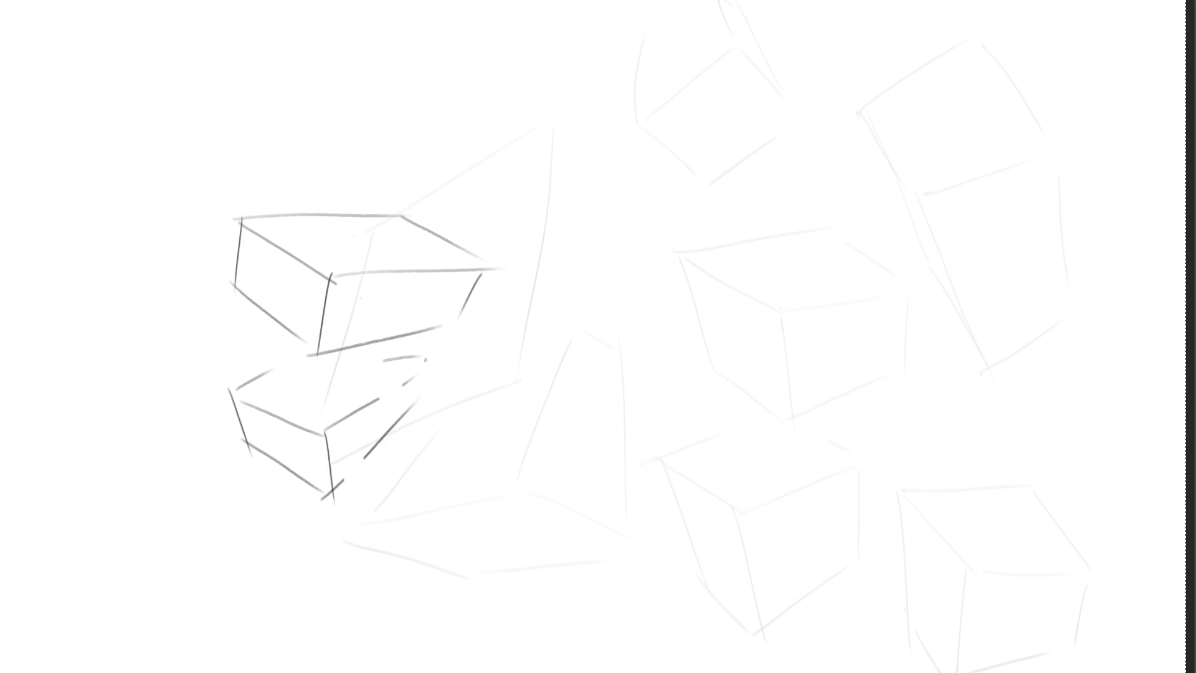
pyautogui.moveTo(425, 360)
pyautogui.mouseDown()
pyautogui.moveTo(420, 398)
pyautogui.moveTo(572, 458)
pyautogui.mouseUp()
# Draw a third box to the right with its top face, vertical edges and bottom
pyautogui.moveTo(469, 399)
pyautogui.mouseDown()
pyautogui.moveTo(596, 369)
pyautogui.moveTo(678, 405)
pyautogui.mouseUp()
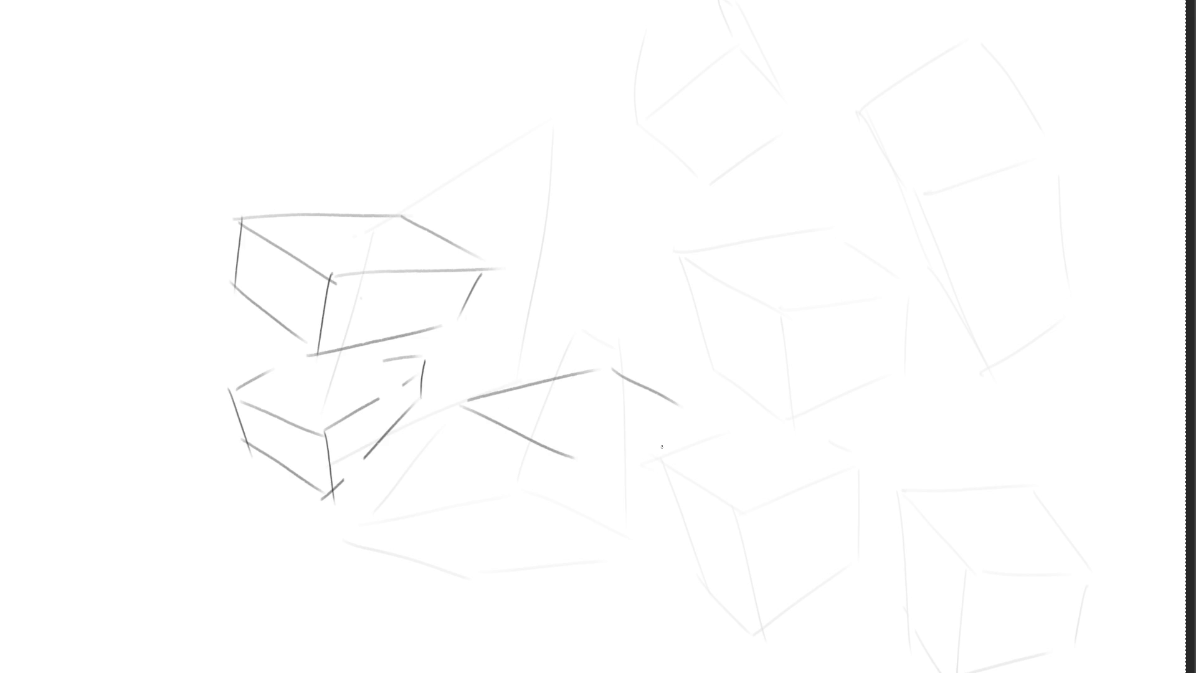
pyautogui.moveTo(572, 464)
pyautogui.mouseDown()
pyautogui.moveTo(723, 421)
pyautogui.moveTo(576, 492)
pyautogui.moveTo(581, 516)
pyautogui.mouseUp()
pyautogui.moveTo(471, 391); pyautogui.dragTo(481, 451)
pyautogui.moveTo(473, 445); pyautogui.dragTo(569, 517)
pyautogui.moveTo(571, 521); pyautogui.dragTo(682, 471)
pyautogui.moveTo(720, 424); pyautogui.dragTo(703, 465)
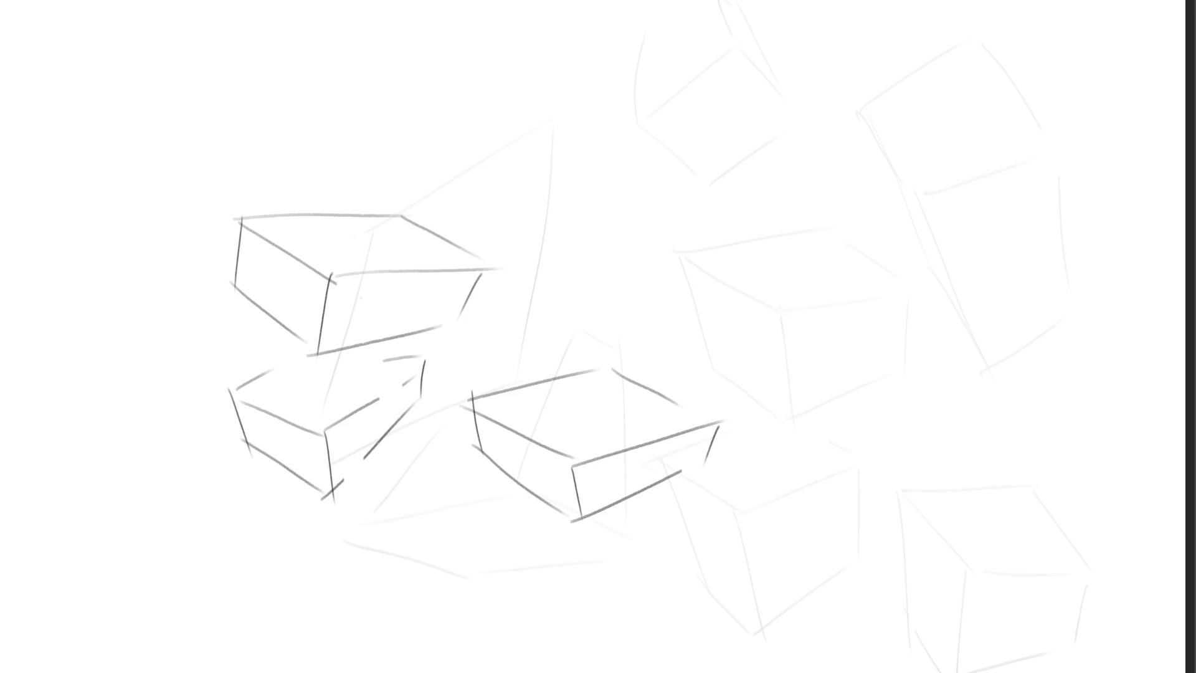
# Add a thin box at centre right and a tilted slab between the boxes
pyautogui.moveTo(577, 298)
pyautogui.mouseDown()
pyautogui.moveTo(680, 260)
pyautogui.moveTo(718, 306)
pyautogui.mouseUp()
pyautogui.moveTo(701, 256)
pyautogui.mouseDown()
pyautogui.moveTo(771, 252)
pyautogui.moveTo(730, 305)
pyautogui.moveTo(720, 343)
pyautogui.mouseUp()
pyautogui.moveTo(582, 299); pyautogui.dragTo(591, 324)
pyautogui.moveTo(602, 325); pyautogui.dragTo(707, 335)
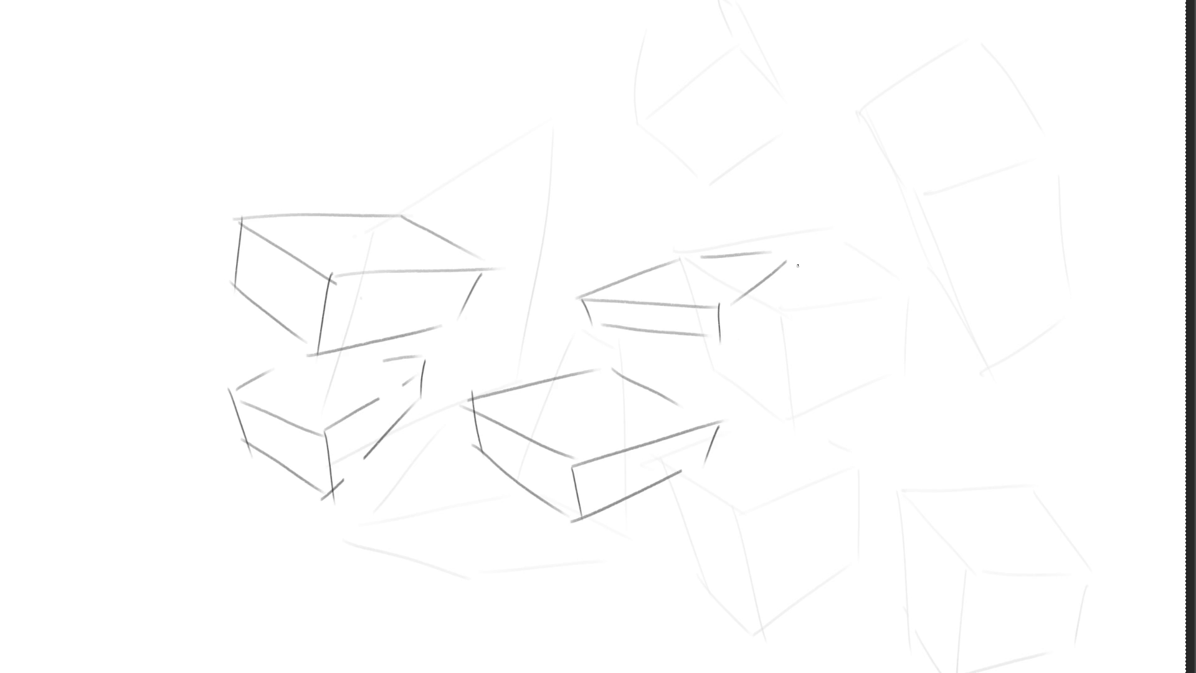
pyautogui.moveTo(786, 252)
pyautogui.mouseDown()
pyautogui.moveTo(786, 282)
pyautogui.moveTo(737, 329)
pyautogui.mouseUp()
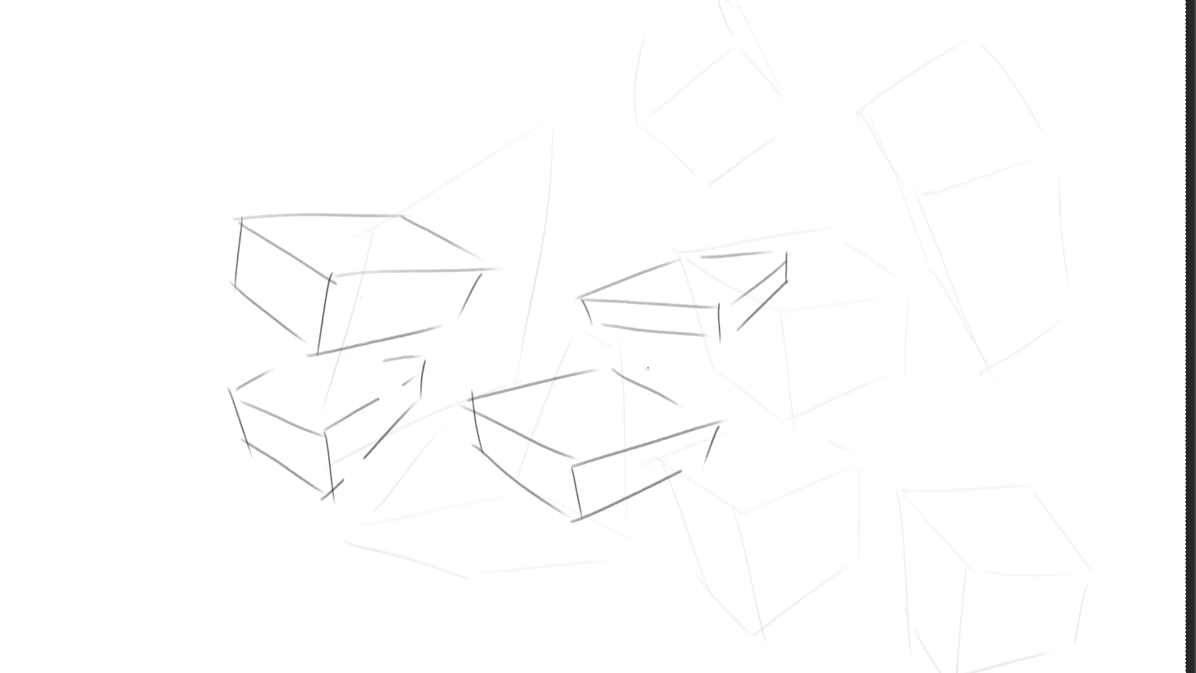
pyautogui.moveTo(471, 356); pyautogui.dragTo(665, 347)
pyautogui.moveTo(480, 330)
pyautogui.mouseDown()
pyautogui.moveTo(575, 255)
pyautogui.moveTo(625, 239)
pyautogui.moveTo(644, 256)
pyautogui.mouseUp()
pyautogui.moveTo(464, 349); pyautogui.dragTo(498, 365)
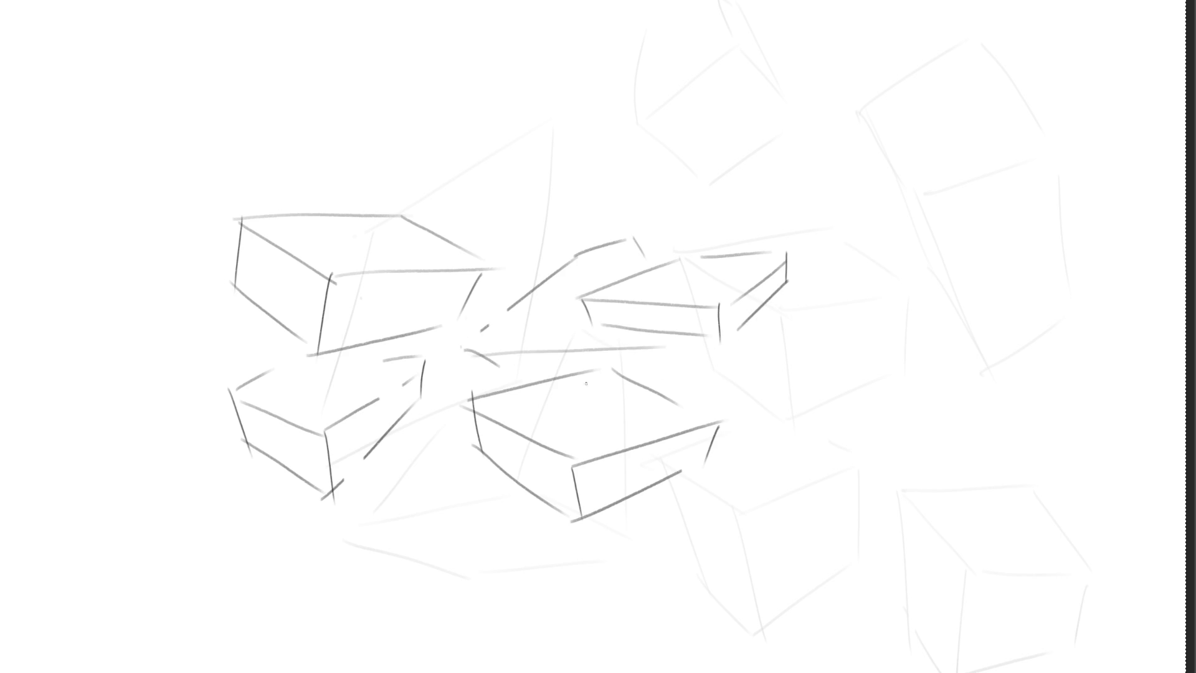
pyautogui.moveTo(660, 348); pyautogui.dragTo(657, 385)
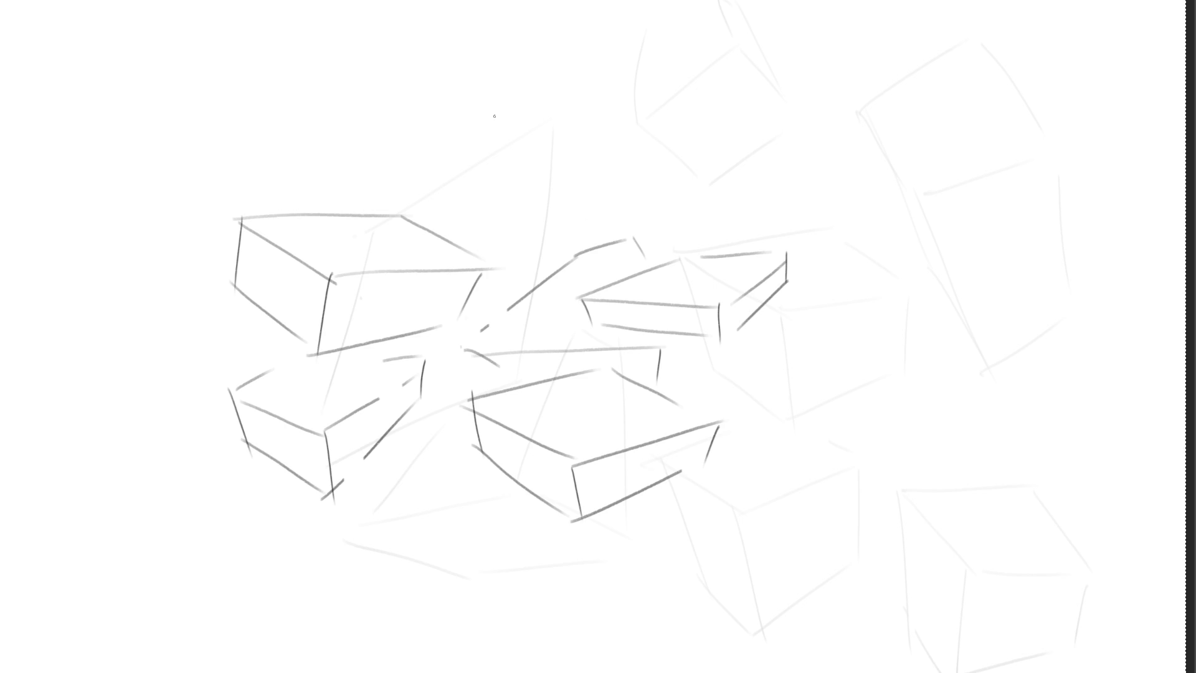
# Sketch a box above the cluster and a tall box at upper right
pyautogui.moveTo(498, 118)
pyautogui.mouseDown()
pyautogui.moveTo(490, 188)
pyautogui.moveTo(523, 183)
pyautogui.moveTo(543, 230)
pyautogui.moveTo(608, 117)
pyautogui.moveTo(650, 198)
pyautogui.mouseUp()
pyautogui.moveTo(553, 229); pyautogui.dragTo(631, 216)
pyautogui.moveTo(490, 196)
pyautogui.mouseDown()
pyautogui.moveTo(527, 257)
pyautogui.moveTo(651, 212)
pyautogui.mouseUp()
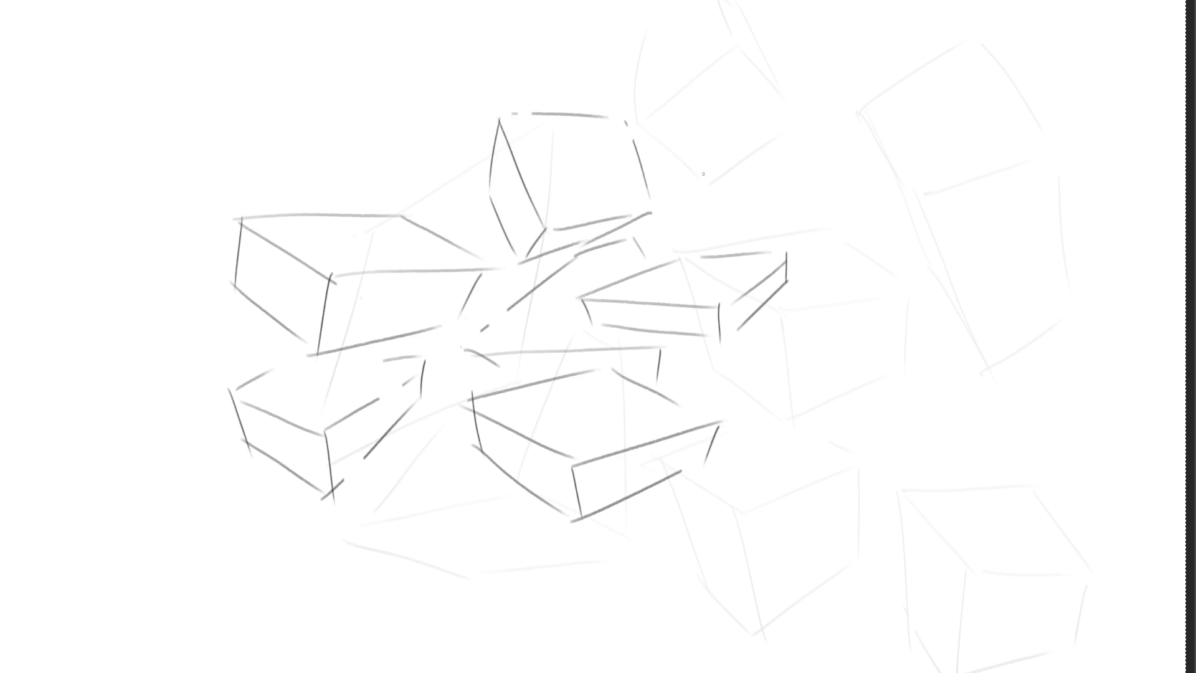
pyautogui.moveTo(715, 180)
pyautogui.mouseDown()
pyautogui.moveTo(772, 227)
pyautogui.moveTo(820, 146)
pyautogui.moveTo(861, 186)
pyautogui.moveTo(775, 216)
pyautogui.mouseUp()
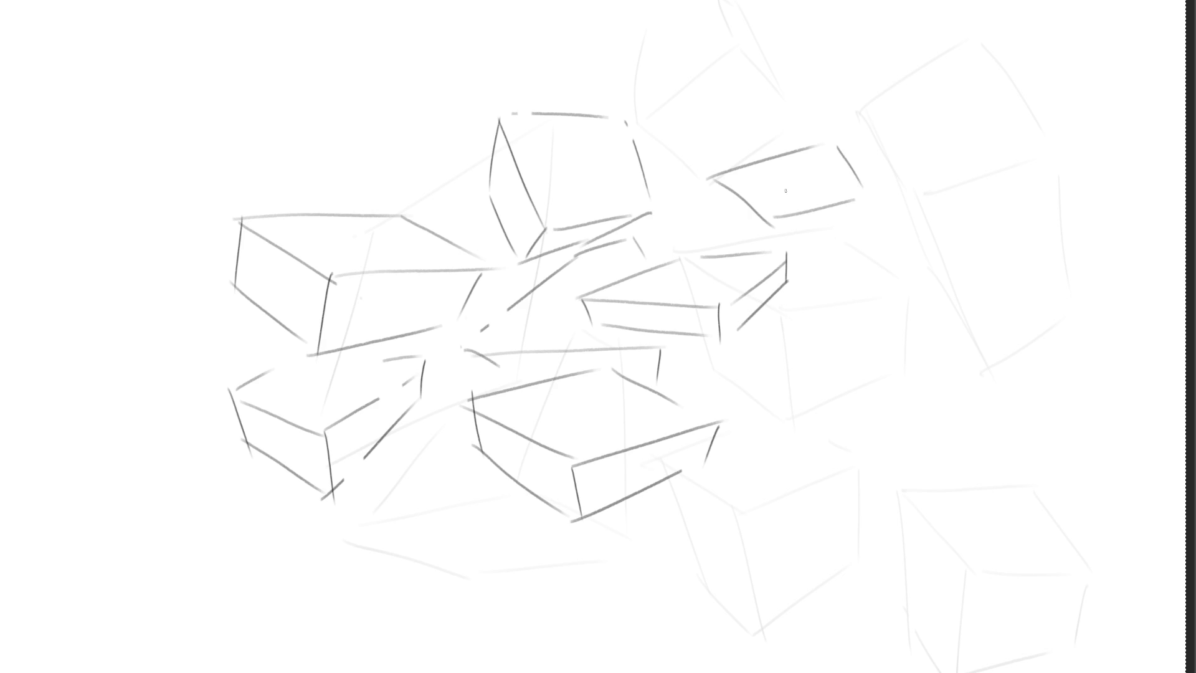
pyautogui.moveTo(711, 177)
pyautogui.mouseDown()
pyautogui.moveTo(729, 248)
pyautogui.moveTo(765, 248)
pyautogui.mouseUp()
pyautogui.moveTo(854, 201); pyautogui.dragTo(840, 338)
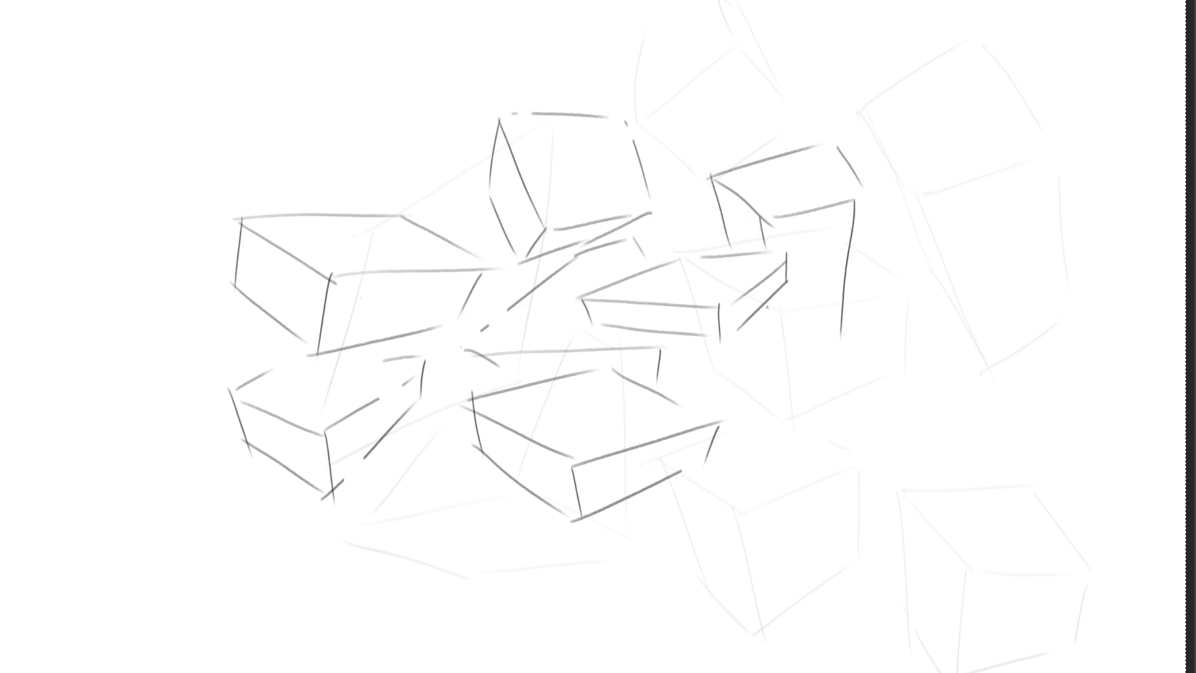
pyautogui.moveTo(766, 302)
pyautogui.mouseDown()
pyautogui.moveTo(769, 365)
pyautogui.moveTo(831, 332)
pyautogui.mouseUp()
pyautogui.moveTo(692, 380); pyautogui.dragTo(766, 424)
pyautogui.moveTo(703, 378); pyautogui.dragTo(714, 373)
# Begin a box below the upper-right one and a flat box top below the cluster
pyautogui.moveTo(770, 417)
pyautogui.mouseDown()
pyautogui.moveTo(836, 376)
pyautogui.moveTo(825, 475)
pyautogui.moveTo(762, 530)
pyautogui.mouseUp()
pyautogui.moveTo(701, 480)
pyautogui.mouseDown()
pyautogui.moveTo(751, 520)
pyautogui.moveTo(819, 472)
pyautogui.mouseUp()
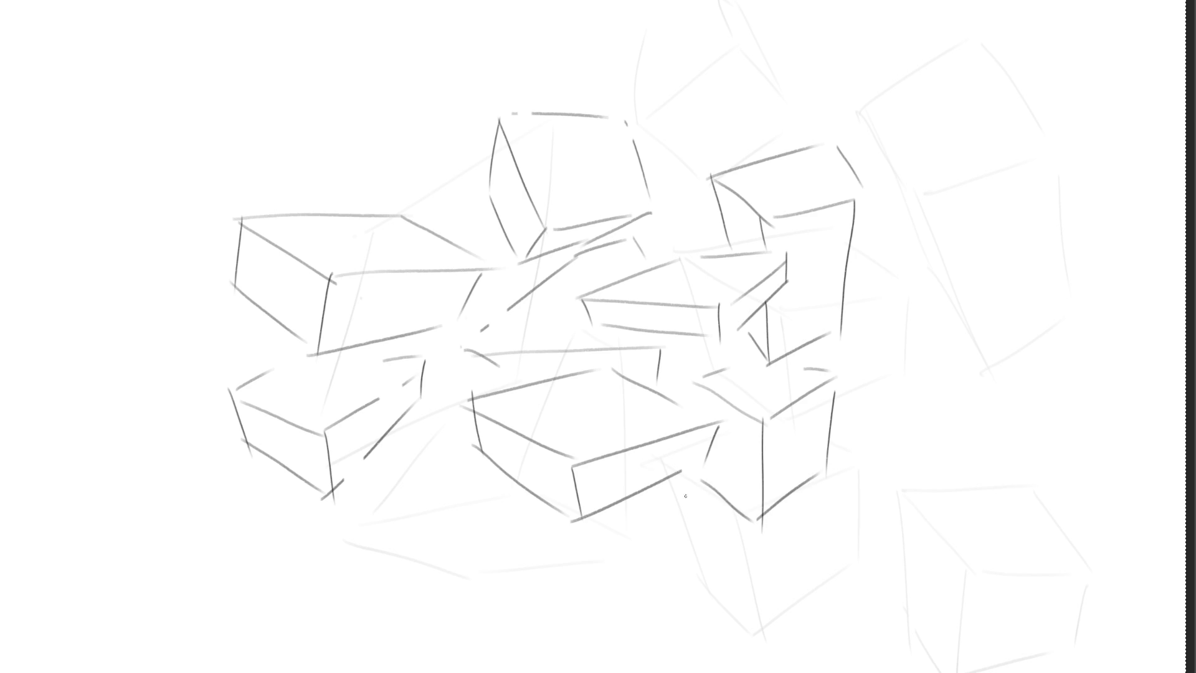
pyautogui.moveTo(400, 525)
pyautogui.mouseDown()
pyautogui.moveTo(511, 583)
pyautogui.moveTo(491, 479)
pyautogui.mouseUp()
pyautogui.moveTo(512, 581); pyautogui.dragTo(613, 522)
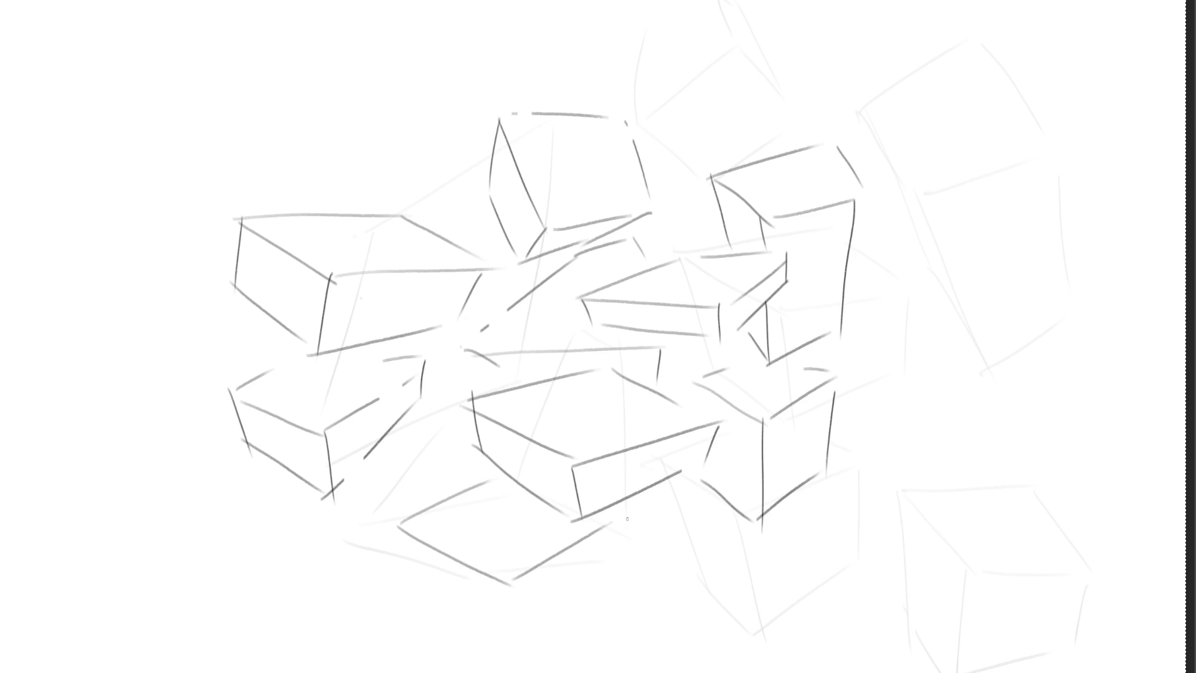
pyautogui.moveTo(403, 525); pyautogui.dragTo(470, 656)
# Finish the box under the flat top and sketch another box at the lower right edge
pyautogui.moveTo(496, 581); pyautogui.dragTo(526, 671)
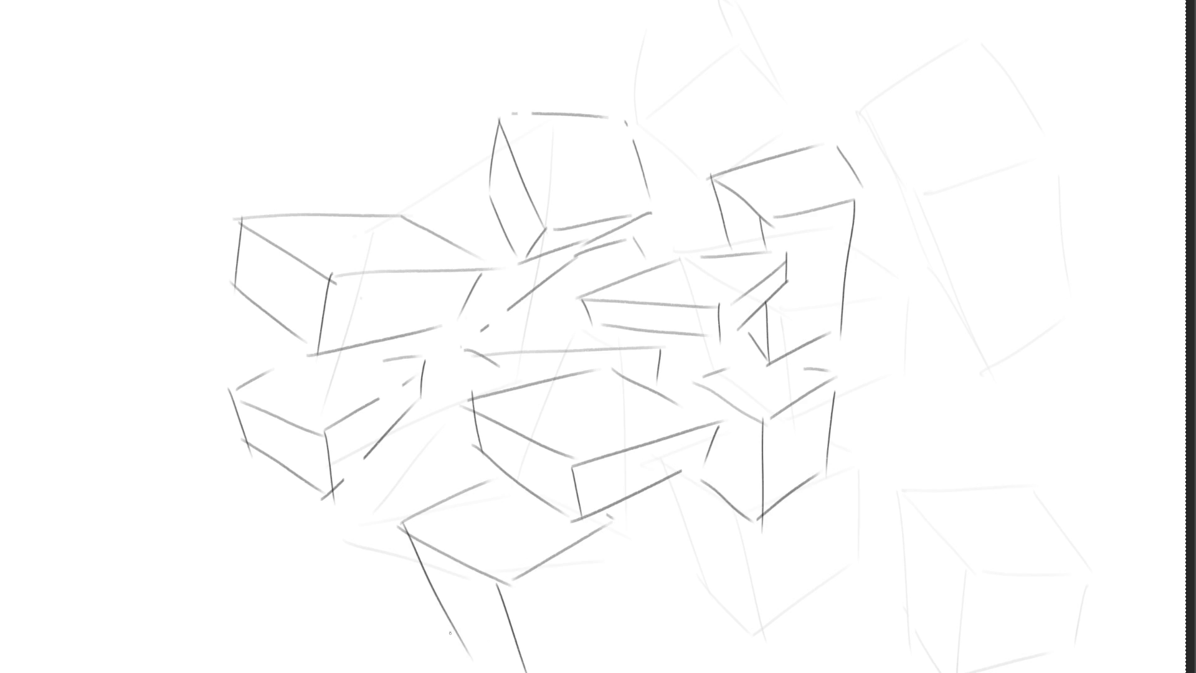
pyautogui.moveTo(450, 632); pyautogui.dragTo(488, 671)
pyautogui.moveTo(600, 611); pyautogui.dragTo(532, 671)
pyautogui.moveTo(601, 535); pyautogui.dragTo(604, 612)
pyautogui.moveTo(751, 558)
pyautogui.mouseDown()
pyautogui.moveTo(745, 638)
pyautogui.moveTo(817, 592)
pyautogui.moveTo(831, 670)
pyautogui.mouseUp()
pyautogui.moveTo(754, 658); pyautogui.dragTo(802, 672)
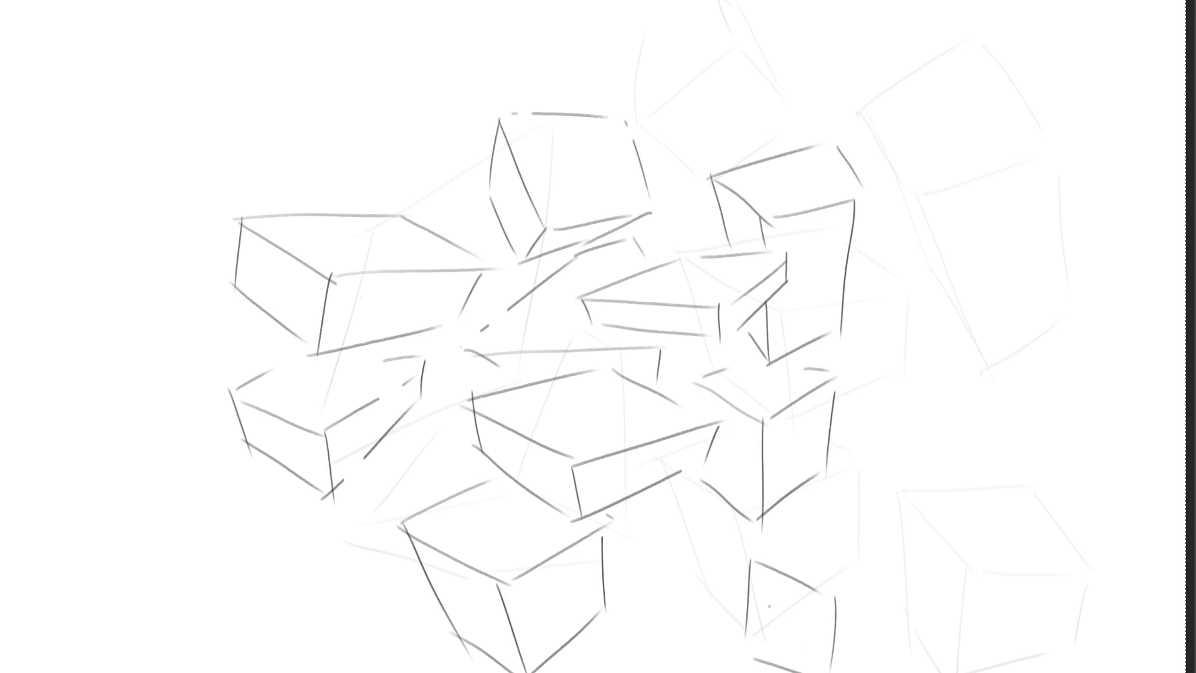
pyautogui.moveTo(749, 558)
pyautogui.mouseDown()
pyautogui.moveTo(687, 652)
pyautogui.moveTo(715, 672)
pyautogui.mouseUp()
pyautogui.moveTo(820, 664); pyautogui.dragTo(809, 672)
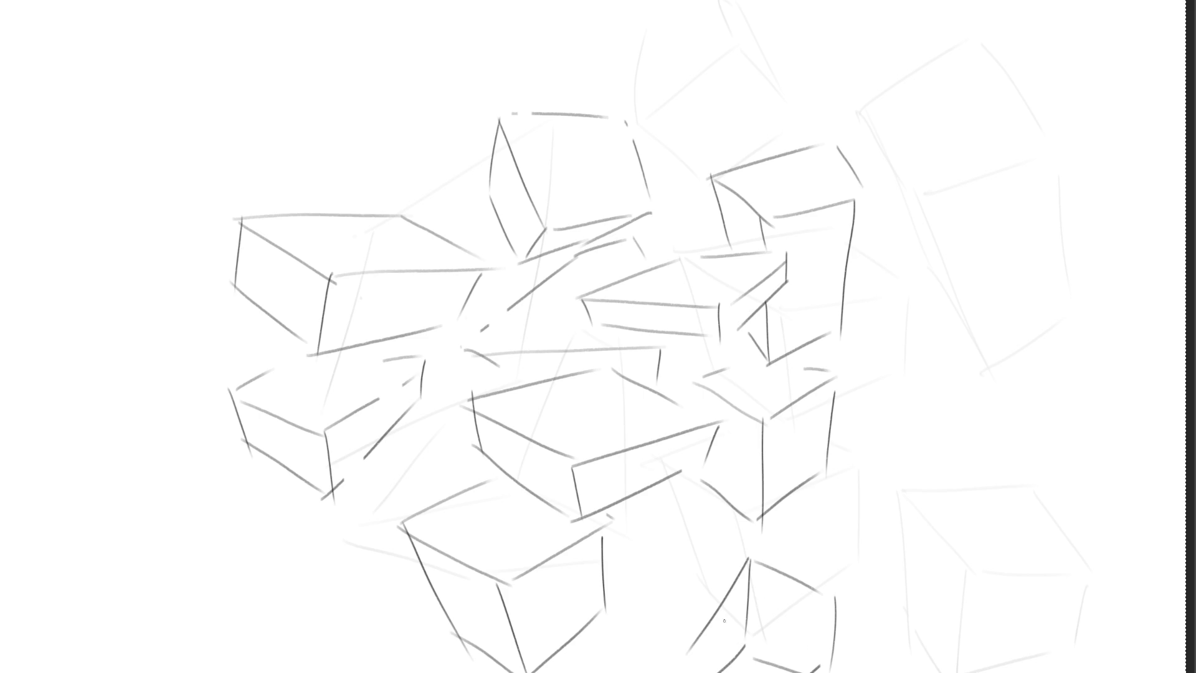
pyautogui.moveTo(696, 634); pyautogui.dragTo(694, 672)
# Draw a small box below the lower box and a complete box at the lower left
pyautogui.moveTo(615, 548); pyautogui.dragTo(632, 540)
pyautogui.moveTo(649, 532)
pyautogui.mouseDown()
pyautogui.moveTo(668, 523)
pyautogui.moveTo(643, 573)
pyautogui.moveTo(685, 551)
pyautogui.moveTo(657, 609)
pyautogui.mouseUp()
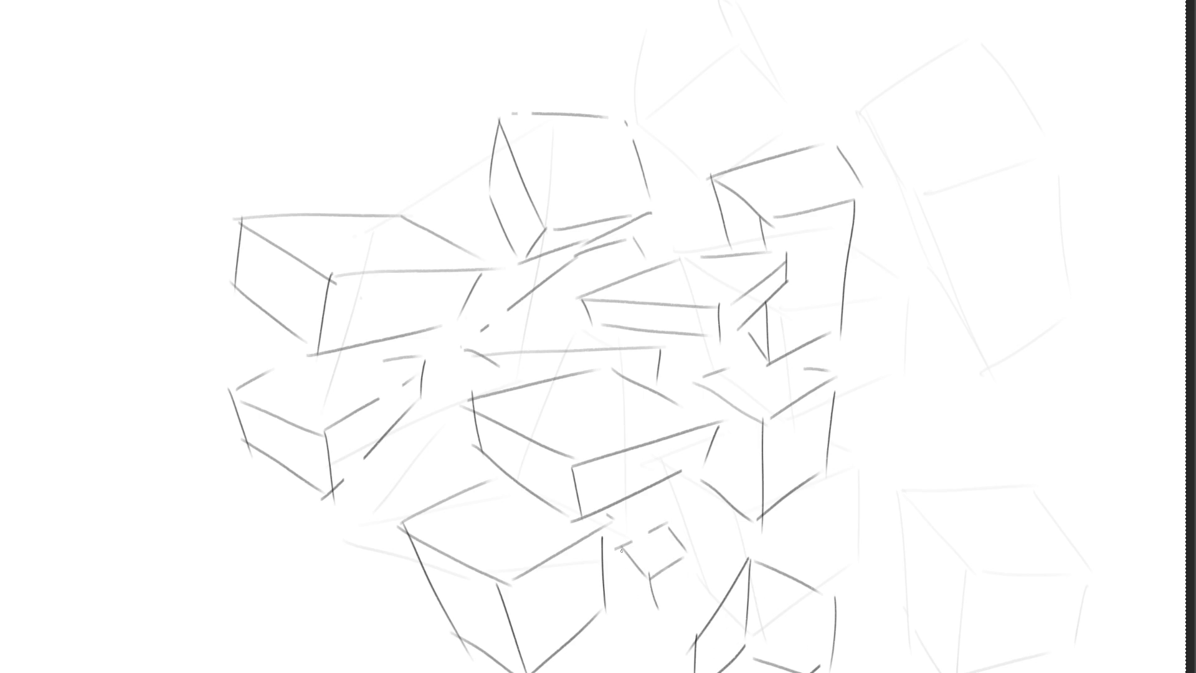
pyautogui.moveTo(622, 549); pyautogui.dragTo(656, 608)
pyautogui.moveTo(658, 611)
pyautogui.mouseDown()
pyautogui.moveTo(686, 587)
pyautogui.moveTo(688, 597)
pyautogui.mouseUp()
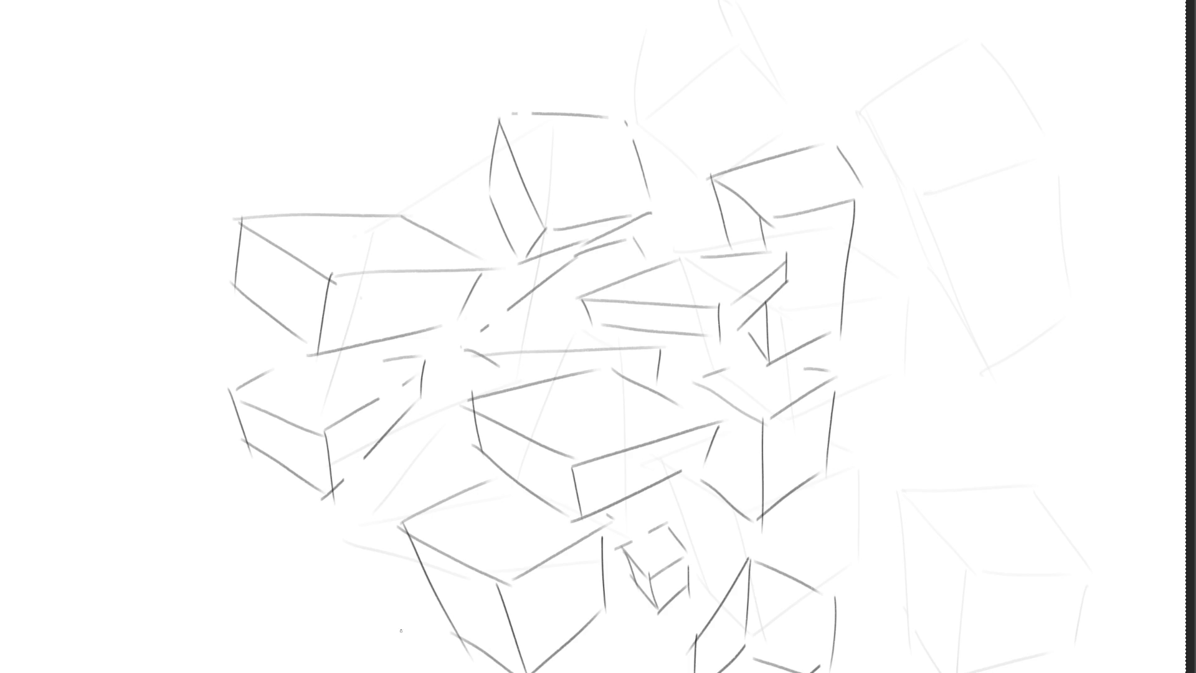
pyautogui.moveTo(181, 536)
pyautogui.mouseDown()
pyautogui.moveTo(215, 599)
pyautogui.moveTo(241, 535)
pyautogui.moveTo(279, 595)
pyautogui.mouseUp()
pyautogui.moveTo(214, 600); pyautogui.dragTo(274, 597)
pyautogui.moveTo(186, 532); pyautogui.dragTo(172, 612)
pyautogui.moveTo(216, 603); pyautogui.dragTo(203, 651)
pyautogui.moveTo(174, 599); pyautogui.dragTo(194, 660)
pyautogui.moveTo(195, 659); pyautogui.dragTo(254, 638)
# Sketch a flat-topped box near the bottom and a small box between the middle boxes
pyautogui.moveTo(301, 584); pyautogui.dragTo(362, 616)
pyautogui.moveTo(299, 584); pyautogui.dragTo(381, 548)
pyautogui.moveTo(349, 610); pyautogui.dragTo(418, 581)
pyautogui.moveTo(299, 584); pyautogui.dragTo(337, 665)
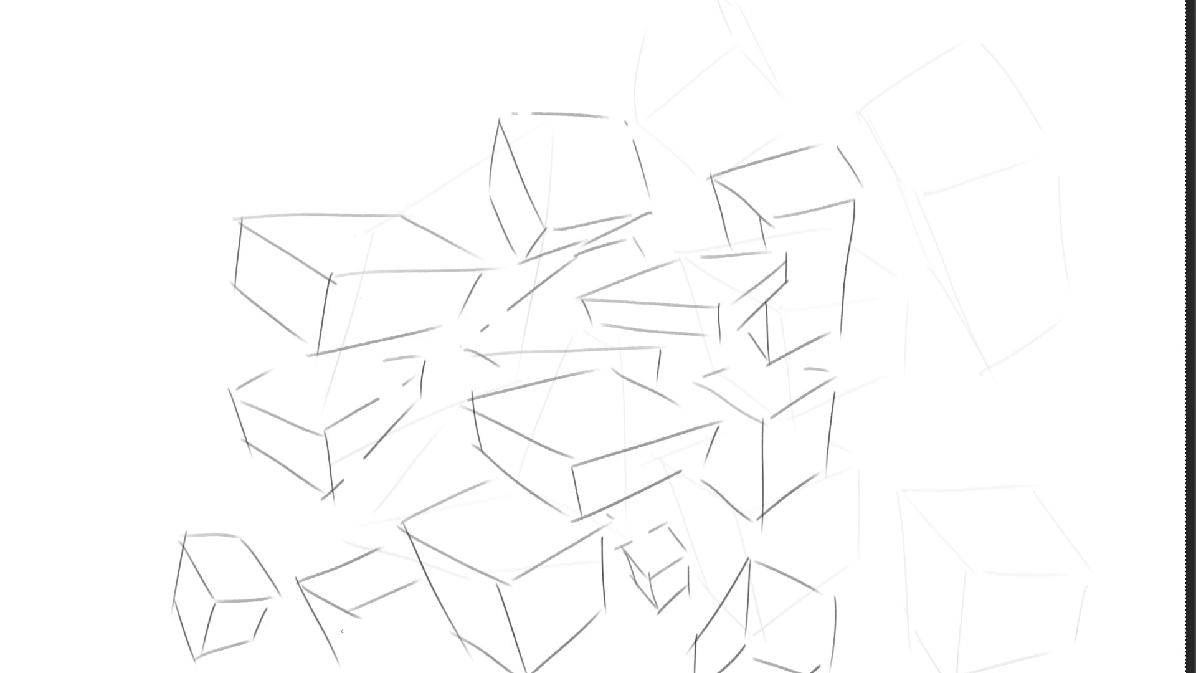
pyautogui.moveTo(340, 609)
pyautogui.mouseDown()
pyautogui.moveTo(366, 672)
pyautogui.moveTo(356, 672)
pyautogui.moveTo(428, 644)
pyautogui.mouseUp()
pyautogui.moveTo(422, 588); pyautogui.dragTo(434, 628)
pyautogui.moveTo(370, 548); pyautogui.dragTo(404, 567)
pyautogui.moveTo(387, 457)
pyautogui.mouseDown()
pyautogui.moveTo(434, 490)
pyautogui.moveTo(465, 430)
pyautogui.mouseUp()
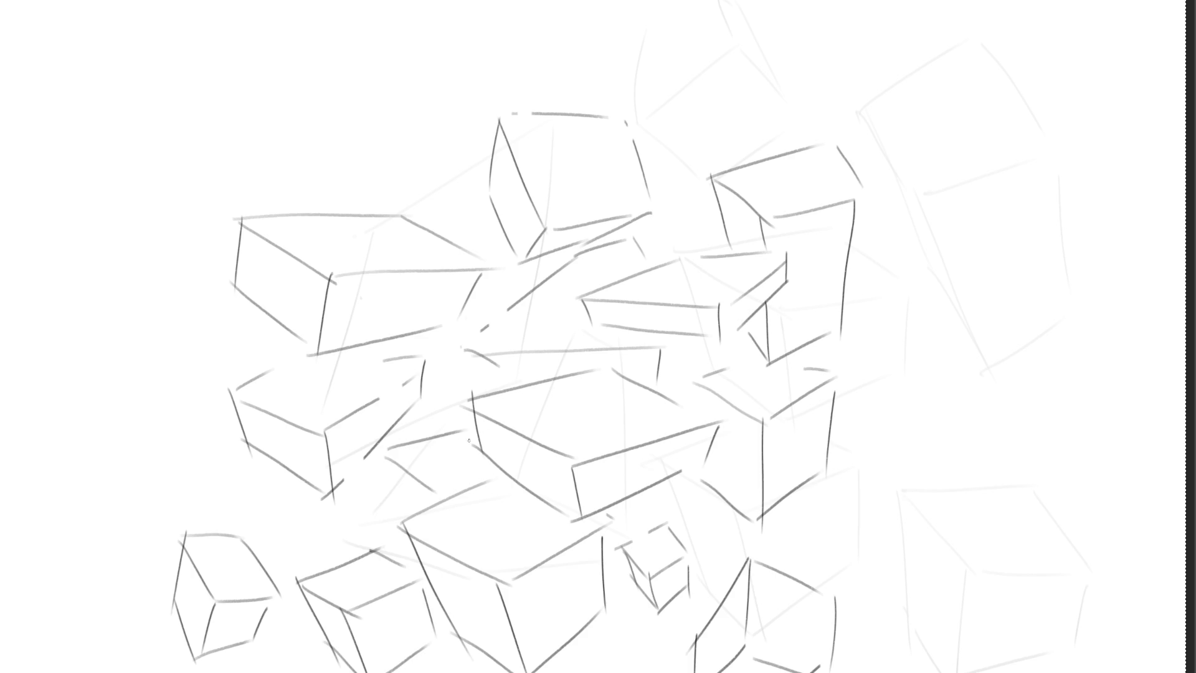
pyautogui.moveTo(451, 484); pyautogui.dragTo(436, 490)
pyautogui.moveTo(386, 444)
pyautogui.mouseDown()
pyautogui.moveTo(394, 502)
pyautogui.moveTo(436, 512)
pyautogui.mouseUp()
# Draw a new box on the right side with top, sides and bottom edges
pyautogui.moveTo(863, 481)
pyautogui.mouseDown()
pyautogui.moveTo(937, 430)
pyautogui.moveTo(894, 520)
pyautogui.mouseUp()
pyautogui.moveTo(901, 521); pyautogui.dragTo(961, 483)
pyautogui.moveTo(878, 472); pyautogui.dragTo(894, 519)
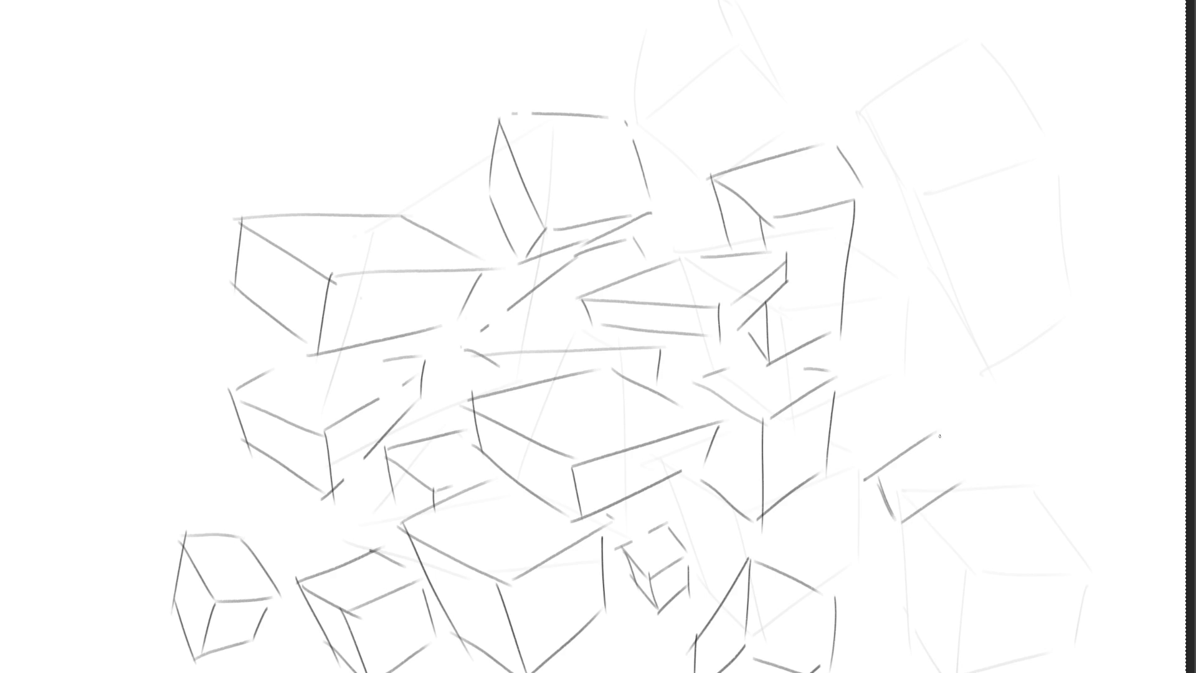
pyautogui.moveTo(934, 434); pyautogui.dragTo(965, 458)
pyautogui.moveTo(898, 521); pyautogui.dragTo(931, 573)
pyautogui.moveTo(977, 477); pyautogui.dragTo(993, 547)
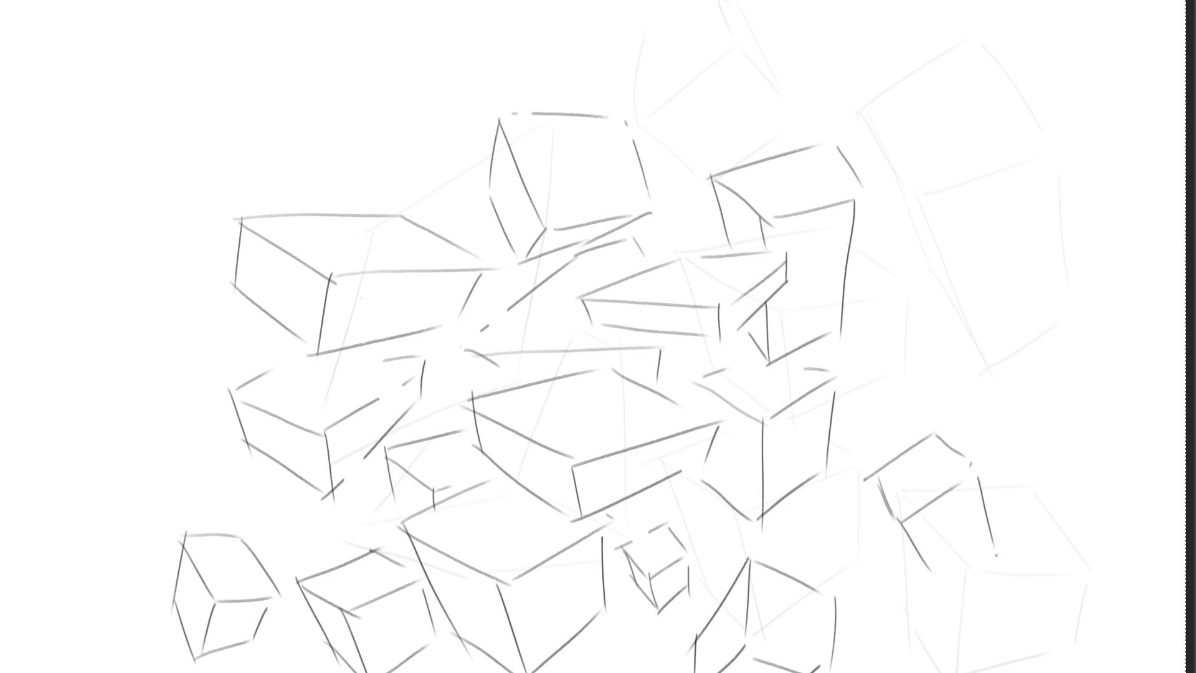
pyautogui.moveTo(940, 575); pyautogui.dragTo(982, 559)
# Add a box and a small neighbouring box at the right, then start a box top at upper left
pyautogui.moveTo(937, 305)
pyautogui.mouseDown()
pyautogui.moveTo(938, 367)
pyautogui.moveTo(990, 337)
pyautogui.moveTo(1022, 295)
pyautogui.mouseUp()
pyautogui.moveTo(990, 335)
pyautogui.mouseDown()
pyautogui.moveTo(1050, 311)
pyautogui.moveTo(1033, 387)
pyautogui.moveTo(987, 404)
pyautogui.mouseUp()
pyautogui.moveTo(940, 367); pyautogui.dragTo(987, 402)
pyautogui.moveTo(988, 398); pyautogui.dragTo(1026, 382)
pyautogui.moveTo(878, 271)
pyautogui.mouseDown()
pyautogui.moveTo(915, 296)
pyautogui.moveTo(940, 254)
pyautogui.moveTo(970, 271)
pyautogui.moveTo(920, 347)
pyautogui.moveTo(885, 317)
pyautogui.moveTo(919, 346)
pyautogui.moveTo(937, 332)
pyautogui.mouseUp()
pyautogui.moveTo(969, 275); pyautogui.dragTo(966, 300)
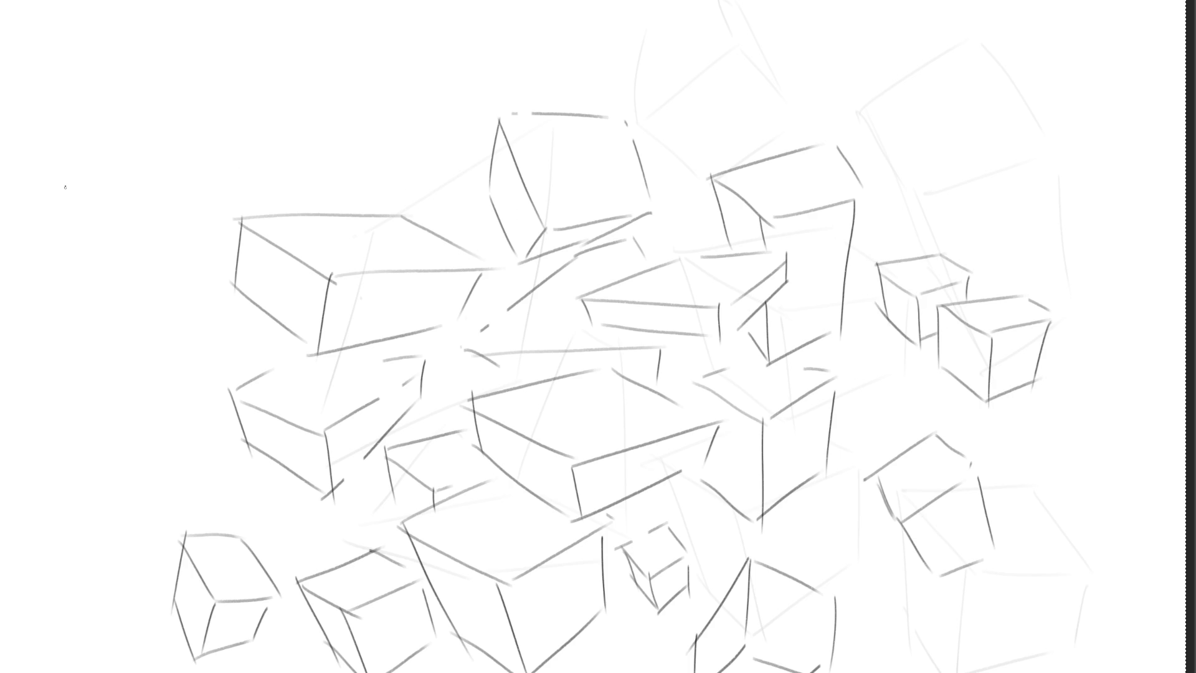
pyautogui.moveTo(69, 189)
pyautogui.mouseDown()
pyautogui.moveTo(129, 224)
pyautogui.moveTo(166, 168)
pyautogui.moveTo(206, 205)
pyautogui.mouseUp()
# Draw a pencil box at upper left with a neighbouring box beside it
pyautogui.moveTo(131, 225); pyautogui.dragTo(176, 221)
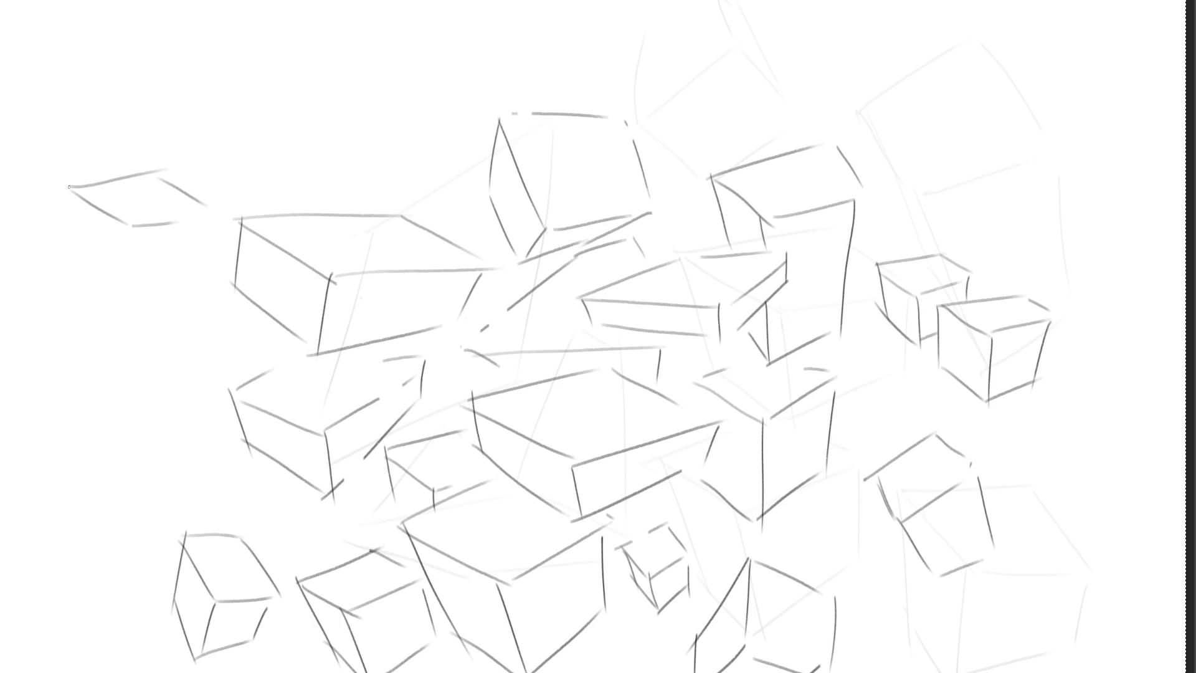
pyautogui.moveTo(69, 186)
pyautogui.mouseDown()
pyautogui.moveTo(149, 78)
pyautogui.moveTo(175, 133)
pyautogui.moveTo(160, 167)
pyautogui.mouseUp()
pyautogui.moveTo(187, 79); pyautogui.dragTo(210, 107)
pyautogui.moveTo(211, 102); pyautogui.dragTo(198, 199)
pyautogui.moveTo(262, 121)
pyautogui.mouseDown()
pyautogui.moveTo(312, 170)
pyautogui.moveTo(332, 54)
pyautogui.moveTo(369, 137)
pyautogui.mouseUp()
pyautogui.moveTo(311, 179); pyautogui.dragTo(358, 153)
pyautogui.moveTo(266, 117)
pyautogui.mouseDown()
pyautogui.moveTo(299, 16)
pyautogui.moveTo(324, 1)
pyautogui.moveTo(371, 140)
pyautogui.mouseUp()
# Sketch a box corner and a small box along the top of the page
pyautogui.moveTo(334, 1)
pyautogui.mouseDown()
pyautogui.moveTo(334, 78)
pyautogui.moveTo(419, 125)
pyautogui.mouseUp()
pyautogui.moveTo(391, 81)
pyautogui.mouseDown()
pyautogui.moveTo(436, 57)
pyautogui.moveTo(453, 105)
pyautogui.moveTo(439, 109)
pyautogui.moveTo(412, 13)
pyautogui.moveTo(437, 7)
pyautogui.moveTo(454, 97)
pyautogui.moveTo(505, 100)
pyautogui.mouseUp()
pyautogui.moveTo(472, 26)
pyautogui.mouseDown()
pyautogui.moveTo(476, 60)
pyautogui.moveTo(493, 1)
pyautogui.moveTo(523, 63)
pyautogui.mouseUp()
pyautogui.moveTo(500, 1)
pyautogui.mouseDown()
pyautogui.moveTo(551, 45)
pyautogui.moveTo(512, 93)
pyautogui.moveTo(548, 78)
pyautogui.mouseUp()
pyautogui.moveTo(519, 57); pyautogui.dragTo(543, 45)
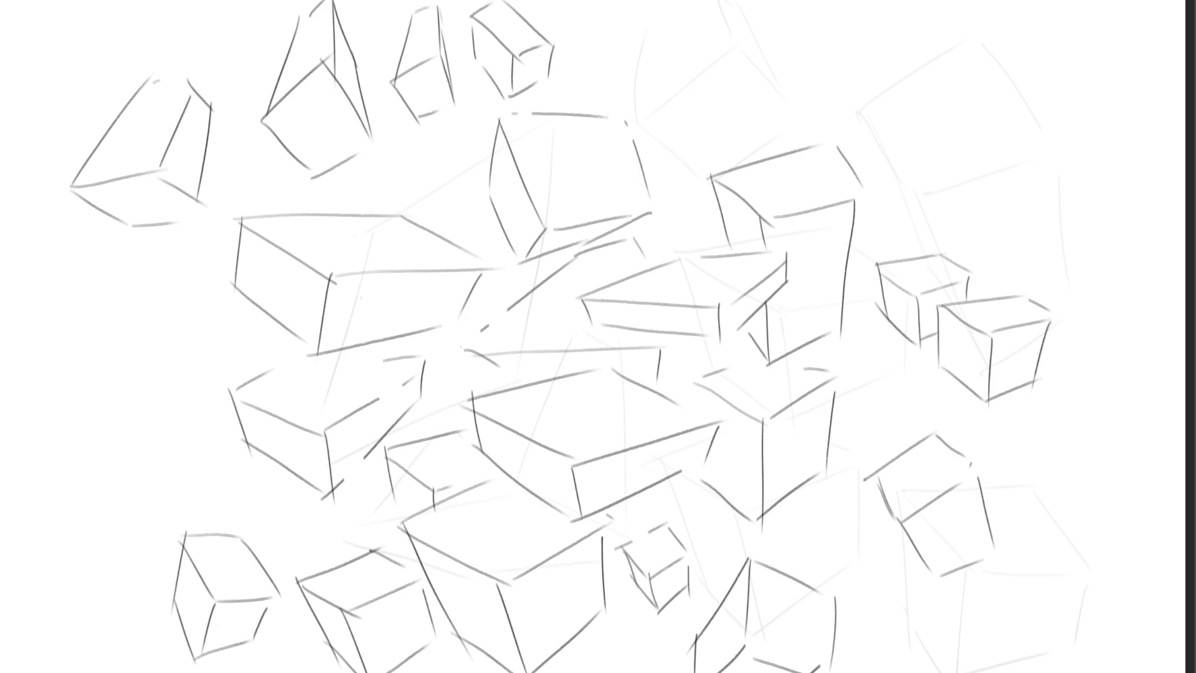
# Sketch a new perspective box at the upper right with its top edges
pyautogui.moveTo(925, 115)
pyautogui.mouseDown()
pyautogui.moveTo(985, 148)
pyautogui.moveTo(928, 175)
pyautogui.moveTo(965, 218)
pyautogui.mouseUp()
pyautogui.moveTo(977, 151); pyautogui.dragTo(972, 207)
pyautogui.moveTo(966, 218); pyautogui.dragTo(1022, 193)
pyautogui.moveTo(979, 145)
pyautogui.mouseDown()
pyautogui.moveTo(1034, 132)
pyautogui.moveTo(1015, 188)
pyautogui.mouseUp()
pyautogui.moveTo(927, 113)
pyautogui.mouseDown()
pyautogui.moveTo(979, 101)
pyautogui.moveTo(1035, 130)
pyautogui.mouseUp()
# Add more box tops stacked above one another at the upper right
pyautogui.moveTo(842, 91)
pyautogui.mouseDown()
pyautogui.moveTo(890, 133)
pyautogui.moveTo(917, 68)
pyautogui.moveTo(933, 94)
pyautogui.mouseUp()
pyautogui.moveTo(894, 127); pyautogui.dragTo(913, 122)
pyautogui.moveTo(857, 31)
pyautogui.mouseDown()
pyautogui.moveTo(850, 84)
pyautogui.moveTo(901, 16)
pyautogui.moveTo(917, 62)
pyautogui.mouseUp()
pyautogui.moveTo(916, 18); pyautogui.dragTo(935, 56)
pyautogui.moveTo(934, 46)
pyautogui.mouseDown()
pyautogui.moveTo(939, 88)
pyautogui.moveTo(1015, 92)
pyautogui.moveTo(1057, 39)
pyautogui.mouseUp()
pyautogui.moveTo(1060, 42)
pyautogui.mouseDown()
pyautogui.moveTo(1078, 69)
pyautogui.moveTo(1058, 117)
pyautogui.moveTo(1011, 107)
pyautogui.moveTo(1033, 128)
pyautogui.mouseUp()
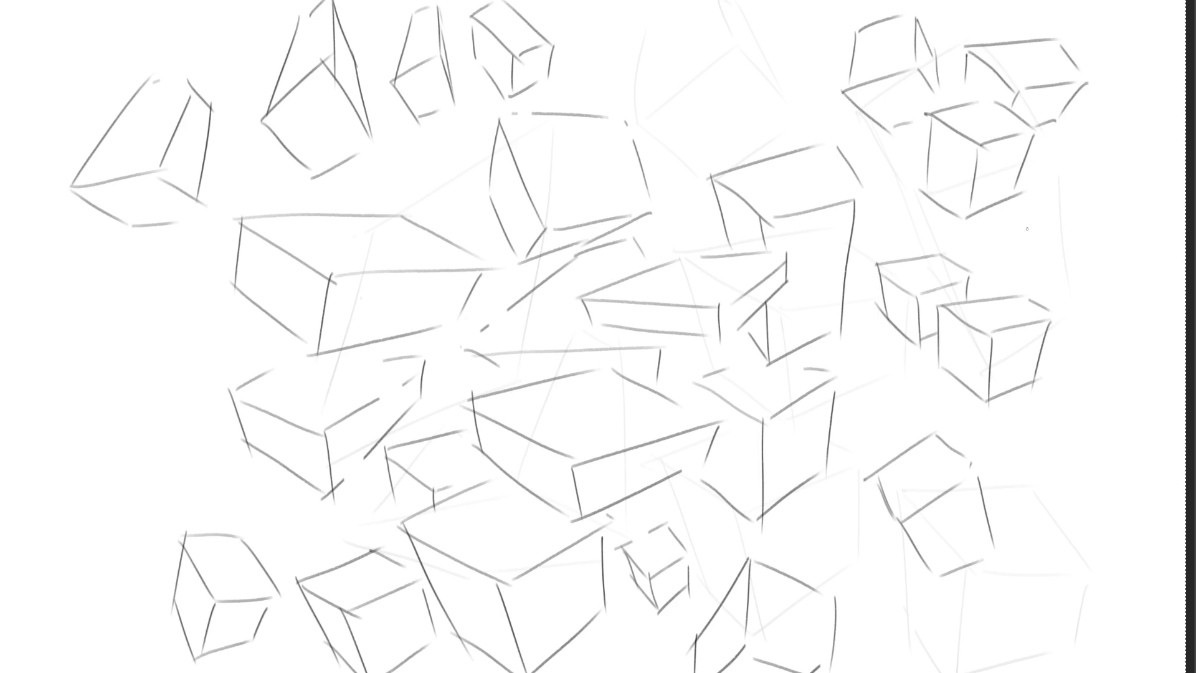
# Draw a flat box and another short box along the right edge
pyautogui.moveTo(1019, 219)
pyautogui.mouseDown()
pyautogui.moveTo(1069, 261)
pyautogui.moveTo(1121, 207)
pyautogui.moveTo(1157, 235)
pyautogui.mouseUp()
pyautogui.moveTo(1071, 261); pyautogui.dragTo(1148, 255)
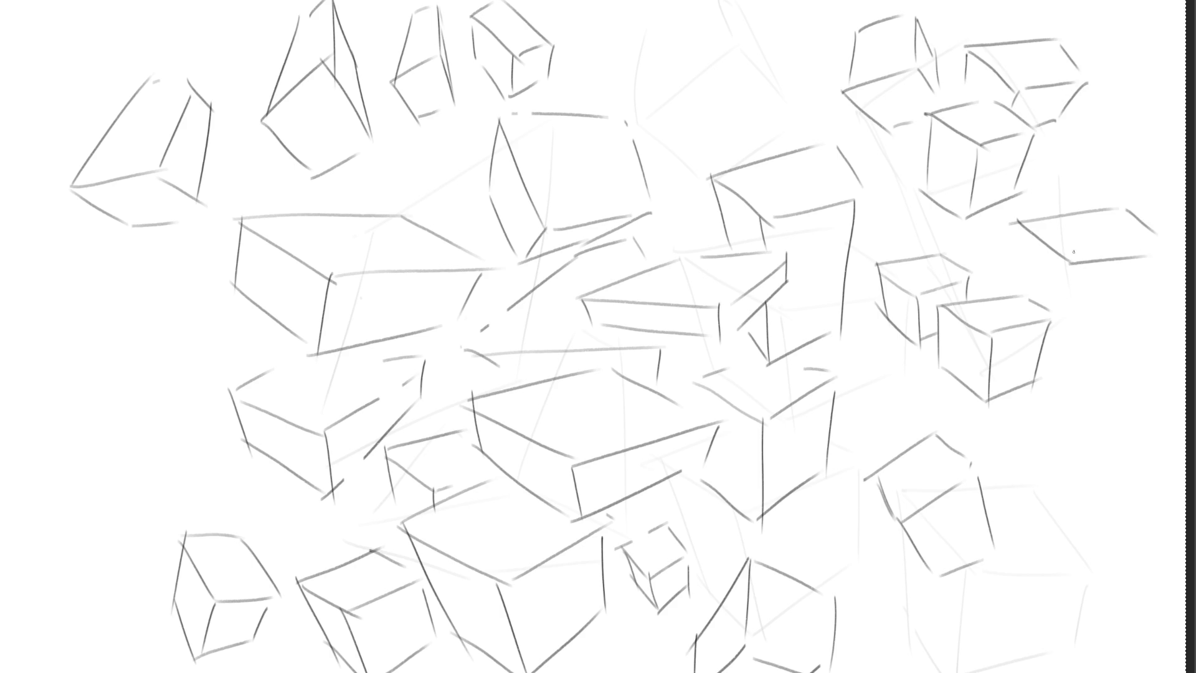
pyautogui.moveTo(1018, 218)
pyautogui.mouseDown()
pyautogui.moveTo(1061, 361)
pyautogui.moveTo(1132, 346)
pyautogui.mouseUp()
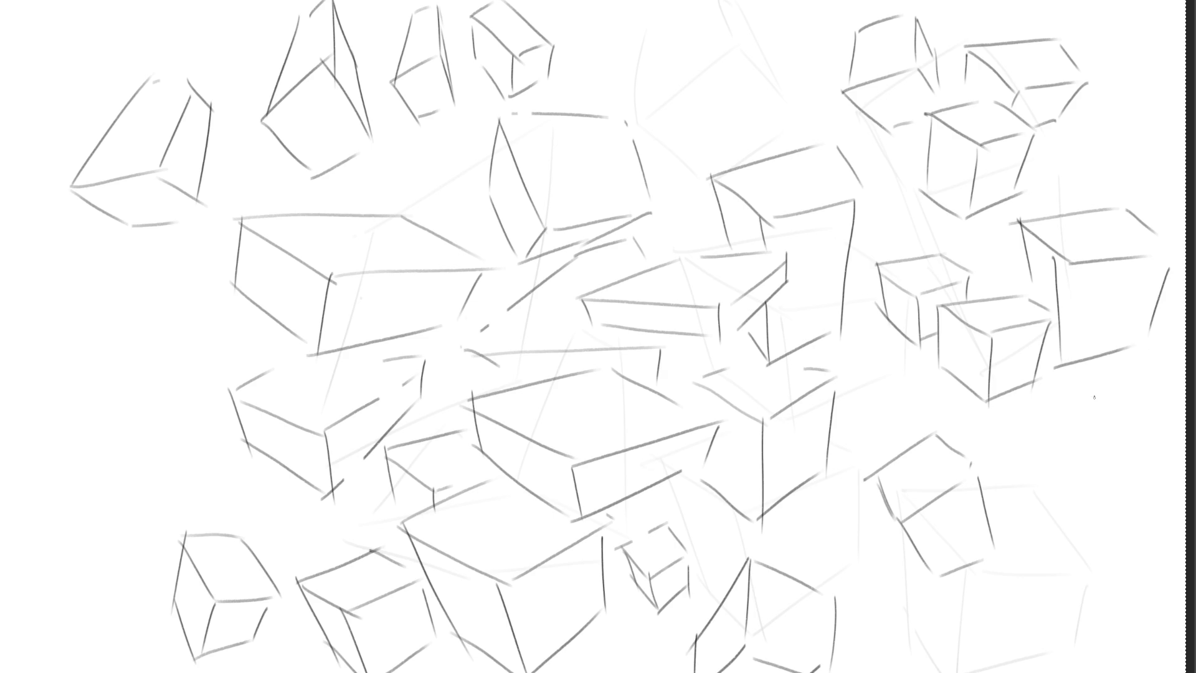
pyautogui.moveTo(1029, 418)
pyautogui.mouseDown()
pyautogui.moveTo(1059, 459)
pyautogui.moveTo(1114, 388)
pyautogui.moveTo(1135, 423)
pyautogui.mouseUp()
pyautogui.moveTo(1059, 459); pyautogui.dragTo(1135, 429)
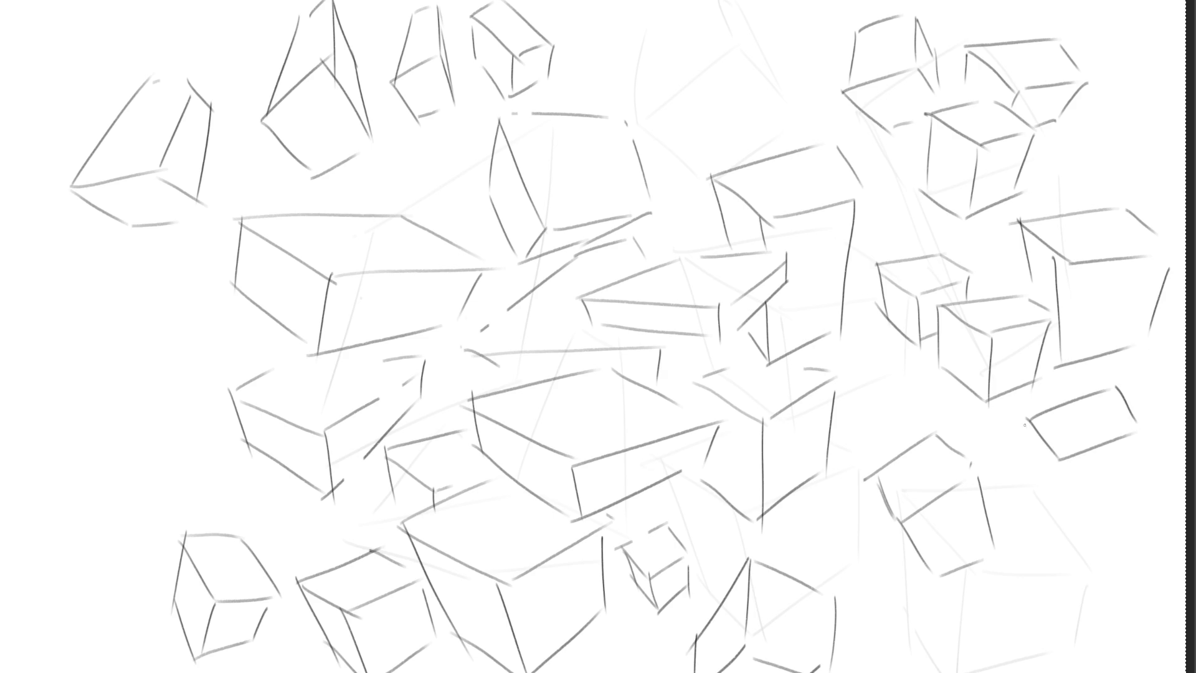
pyautogui.moveTo(1022, 397); pyautogui.dragTo(1031, 417)
pyautogui.moveTo(1099, 363); pyautogui.dragTo(1115, 386)
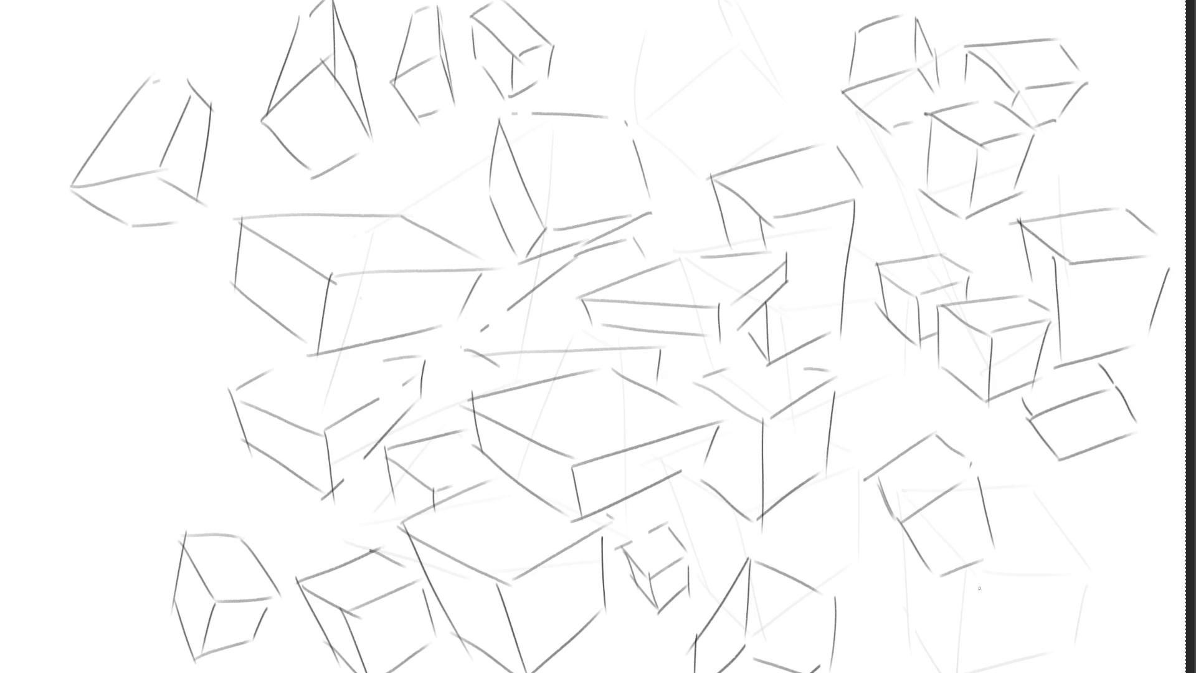
# Draw a box at lower right with edges running below it
pyautogui.moveTo(879, 545)
pyautogui.mouseDown()
pyautogui.moveTo(870, 579)
pyautogui.moveTo(897, 639)
pyautogui.moveTo(928, 626)
pyautogui.moveTo(927, 641)
pyautogui.mouseUp()
pyautogui.moveTo(882, 543); pyautogui.dragTo(900, 541)
pyautogui.moveTo(927, 621); pyautogui.dragTo(966, 607)
pyautogui.moveTo(989, 599); pyautogui.dragTo(910, 651)
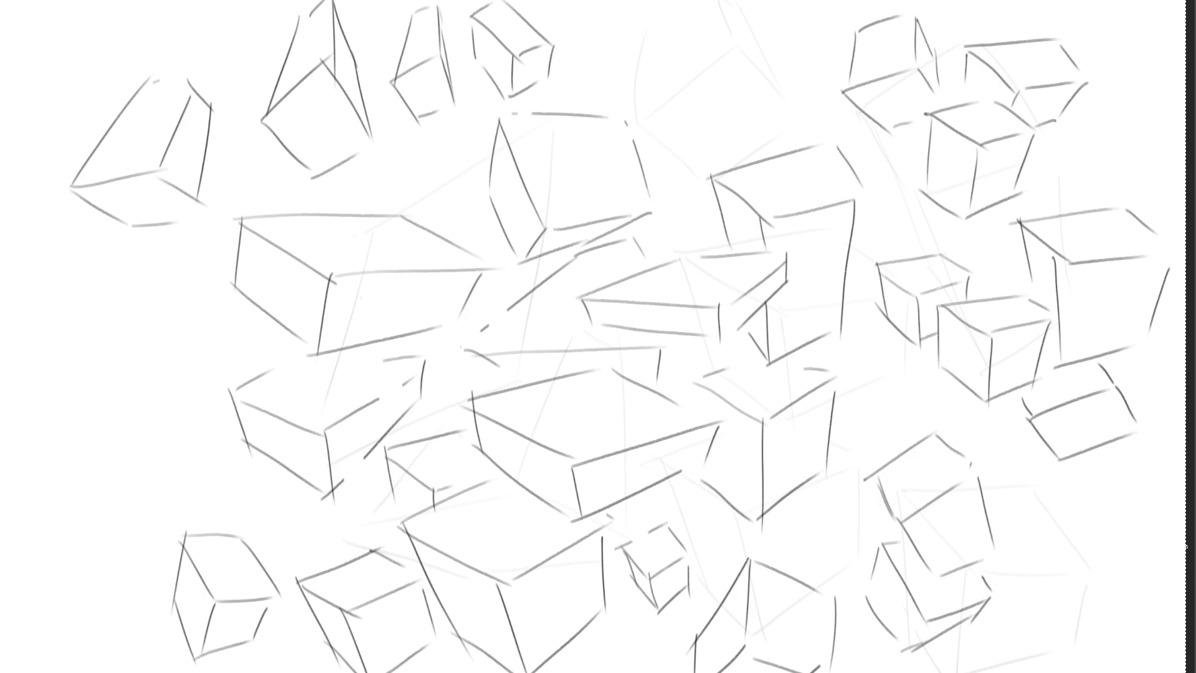
# Sketch a box near the top centre of the page
pyautogui.moveTo(645, 24); pyautogui.dragTo(636, 116)
pyautogui.moveTo(649, 115); pyautogui.dragTo(721, 57)
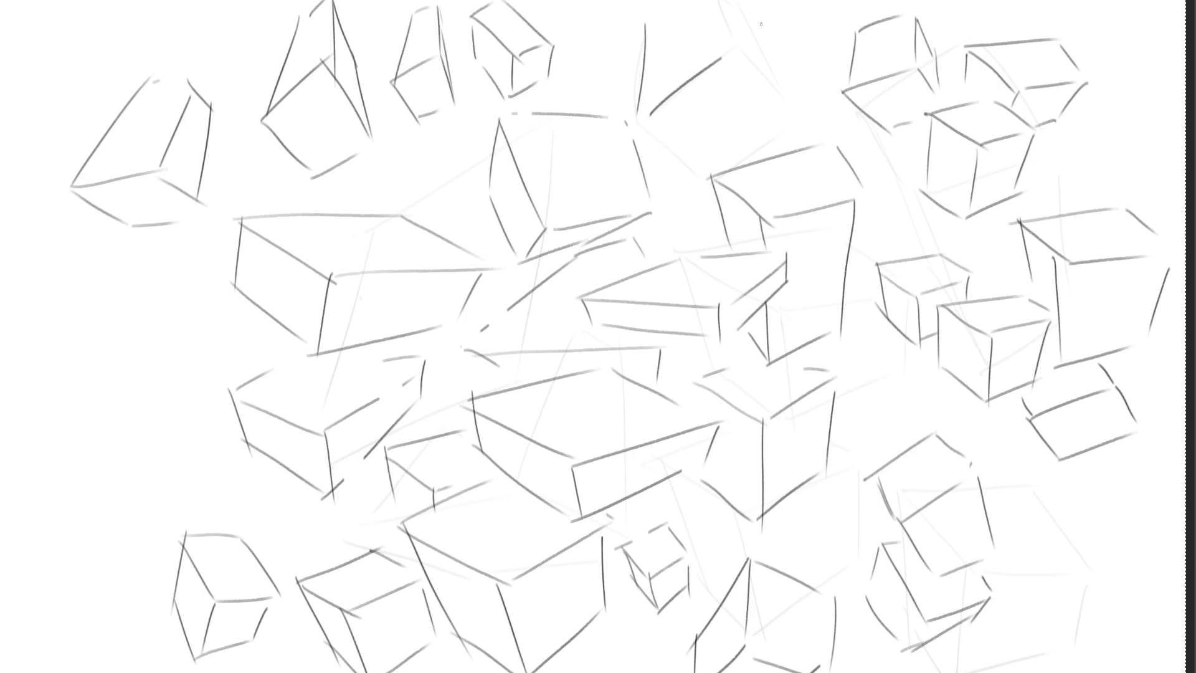
pyautogui.moveTo(716, 3)
pyautogui.mouseDown()
pyautogui.moveTo(730, 60)
pyautogui.moveTo(736, 26)
pyautogui.moveTo(780, 104)
pyautogui.mouseUp()
pyautogui.moveTo(730, 61); pyautogui.dragTo(778, 104)
pyautogui.moveTo(794, 107); pyautogui.dragTo(717, 159)
pyautogui.moveTo(653, 116); pyautogui.dragTo(706, 161)
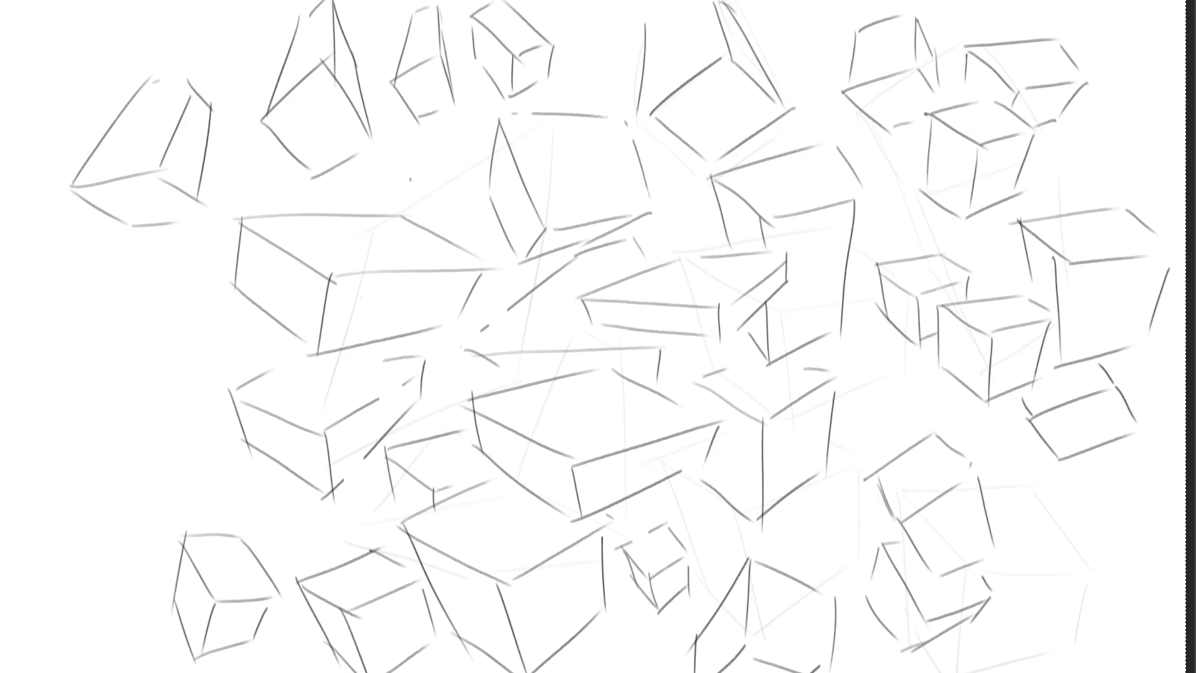
# Add a box corner with short edges above the large boxes
pyautogui.moveTo(426, 142); pyautogui.dragTo(387, 198)
pyautogui.moveTo(424, 148); pyautogui.dragTo(448, 226)
pyautogui.moveTo(432, 145); pyautogui.dragTo(474, 176)
pyautogui.moveTo(461, 222)
pyautogui.mouseDown()
pyautogui.moveTo(487, 226)
pyautogui.moveTo(491, 243)
pyautogui.mouseUp()
# Draw a rhombus-topped box at the left edge
pyautogui.moveTo(50, 368)
pyautogui.mouseDown()
pyautogui.moveTo(131, 387)
pyautogui.moveTo(144, 327)
pyautogui.moveTo(228, 332)
pyautogui.mouseUp()
pyautogui.moveTo(133, 387)
pyautogui.mouseDown()
pyautogui.moveTo(227, 334)
pyautogui.moveTo(164, 494)
pyautogui.mouseUp()
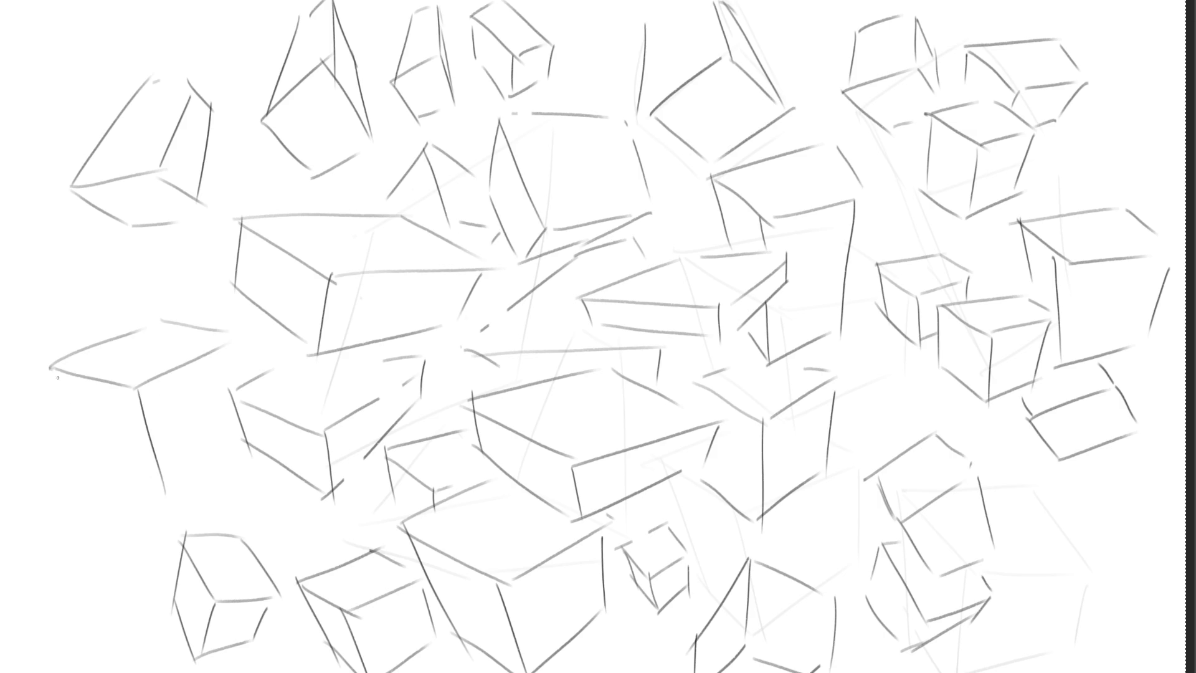
pyautogui.moveTo(51, 370); pyautogui.dragTo(125, 502)
pyautogui.moveTo(88, 464); pyautogui.dragTo(181, 504)
pyautogui.moveTo(167, 508); pyautogui.dragTo(221, 471)
pyautogui.moveTo(230, 342); pyautogui.dragTo(232, 381)
# Add a V-topped box and small boxes in the central gap
pyautogui.moveTo(229, 456)
pyautogui.mouseDown()
pyautogui.moveTo(220, 462)
pyautogui.moveTo(265, 513)
pyautogui.moveTo(300, 488)
pyautogui.moveTo(272, 567)
pyautogui.mouseUp()
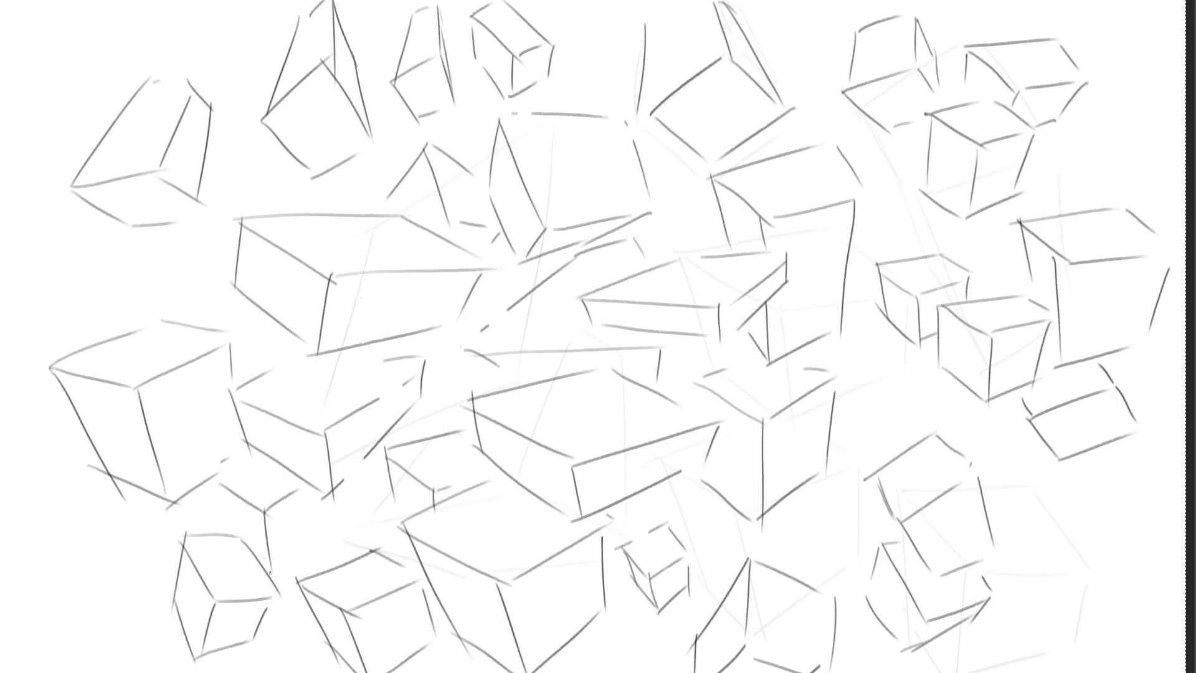
pyautogui.moveTo(218, 481)
pyautogui.mouseDown()
pyautogui.moveTo(237, 533)
pyautogui.moveTo(312, 525)
pyautogui.mouseUp()
pyautogui.moveTo(378, 499)
pyautogui.mouseDown()
pyautogui.moveTo(353, 485)
pyautogui.moveTo(361, 458)
pyautogui.moveTo(382, 466)
pyautogui.mouseUp()
pyautogui.moveTo(394, 426); pyautogui.dragTo(408, 436)
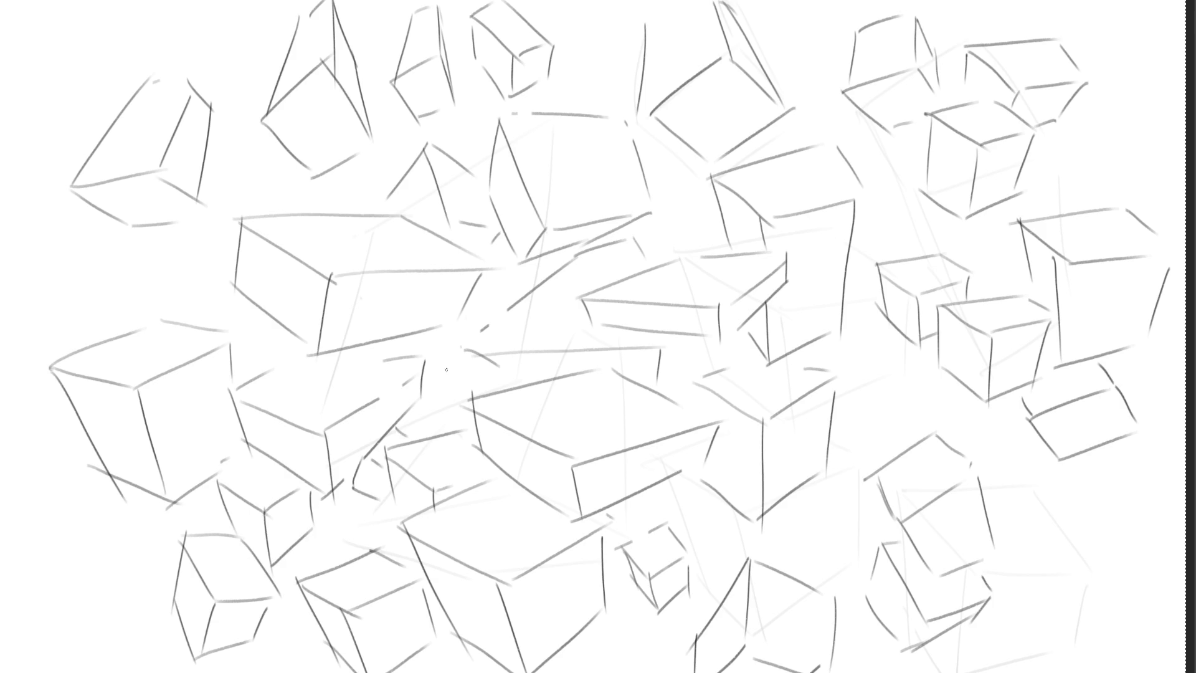
pyautogui.moveTo(445, 369); pyautogui.dragTo(434, 398)
pyautogui.moveTo(447, 369)
pyautogui.mouseDown()
pyautogui.moveTo(459, 418)
pyautogui.moveTo(467, 369)
pyautogui.mouseUp()
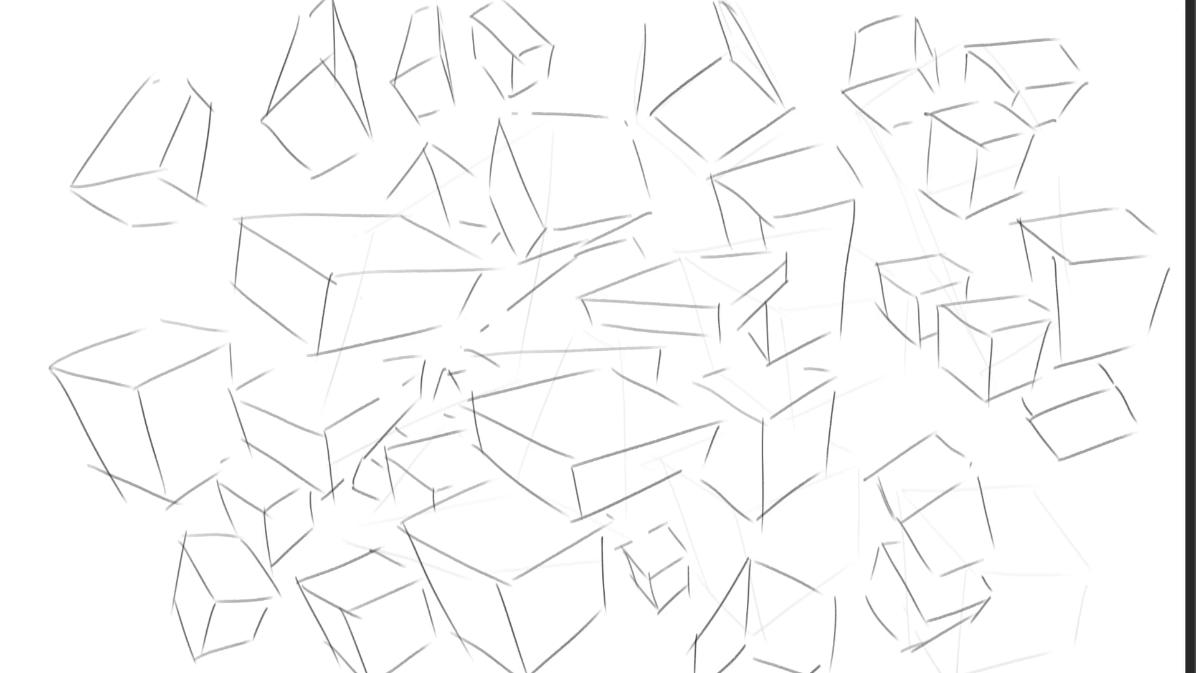
# Sketch stacked boxes at the bottom right, running down to the page bottom
pyautogui.moveTo(1051, 506)
pyautogui.mouseDown()
pyautogui.moveTo(1097, 531)
pyautogui.moveTo(1115, 510)
pyautogui.moveTo(1146, 531)
pyautogui.moveTo(1090, 530)
pyautogui.moveTo(1092, 595)
pyautogui.moveTo(1080, 577)
pyautogui.moveTo(1114, 573)
pyautogui.moveTo(1094, 624)
pyautogui.moveTo(1097, 568)
pyautogui.mouseUp()
pyautogui.moveTo(1095, 627); pyautogui.dragTo(1134, 579)
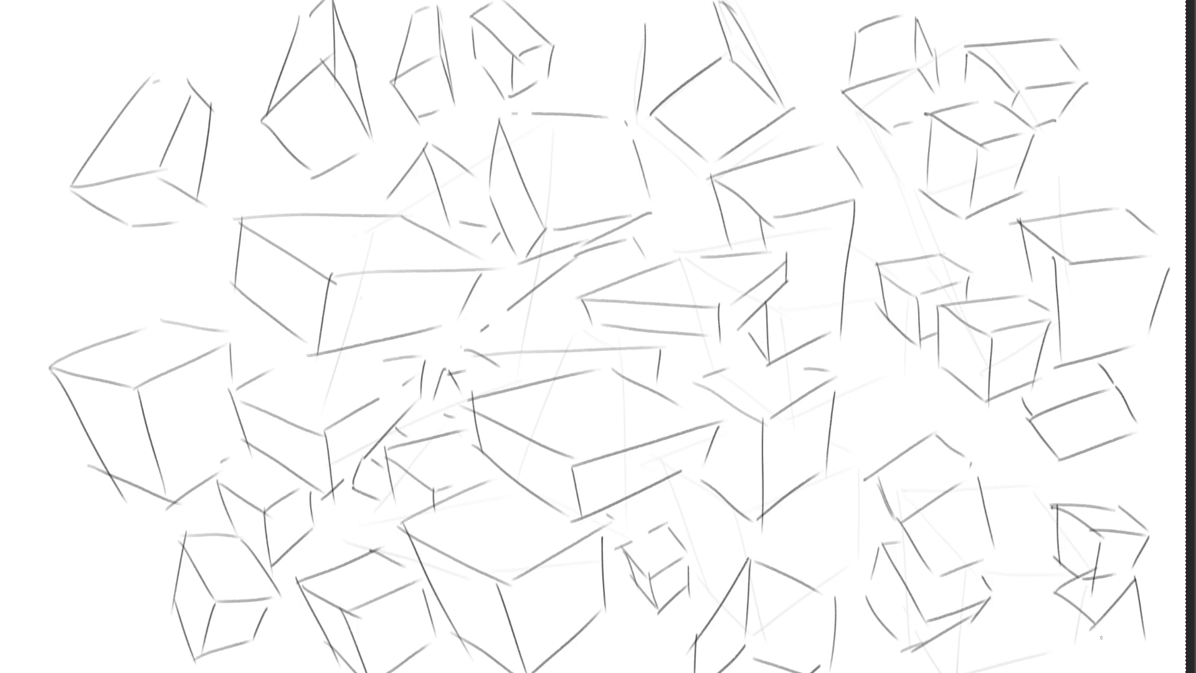
pyautogui.moveTo(1094, 623); pyautogui.dragTo(1117, 671)
pyautogui.moveTo(1066, 585)
pyautogui.mouseDown()
pyautogui.moveTo(1102, 664)
pyautogui.moveTo(1135, 652)
pyautogui.mouseUp()
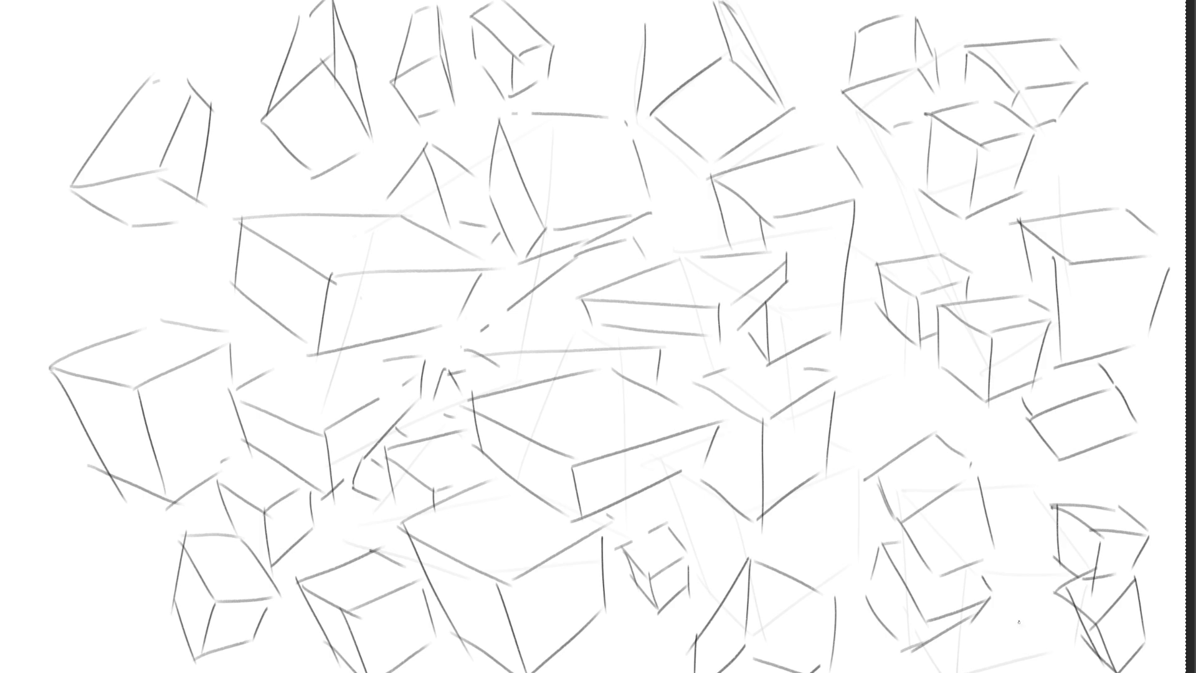
pyautogui.moveTo(1033, 621)
pyautogui.mouseDown()
pyautogui.moveTo(1043, 671)
pyautogui.moveTo(1068, 660)
pyautogui.mouseUp()
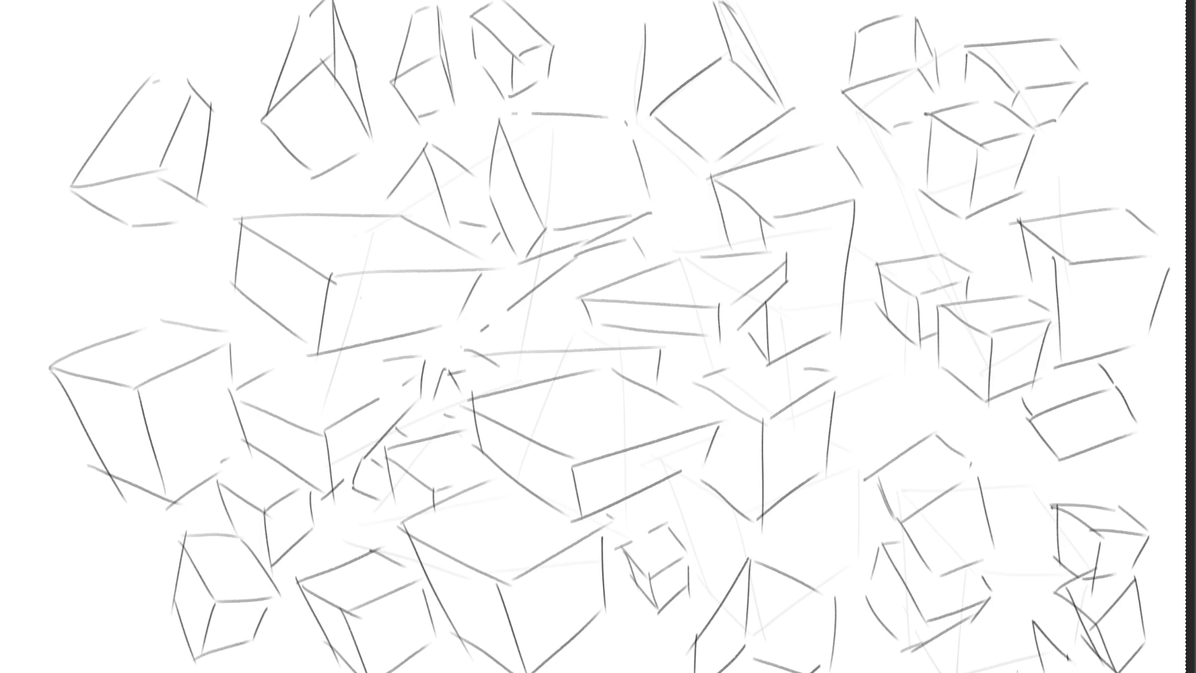
pyautogui.moveTo(1036, 621); pyautogui.dragTo(1066, 605)
pyautogui.moveTo(1066, 648); pyautogui.dragTo(1084, 635)
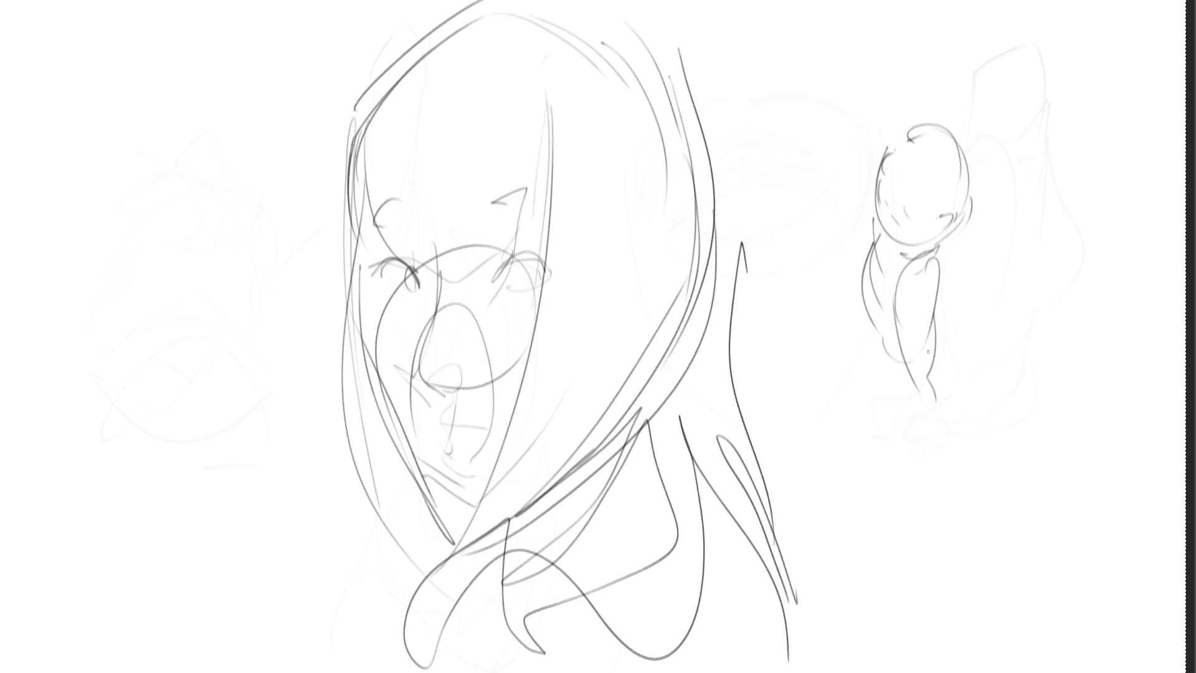
# Add body, limb and torso strokes to the small leaping figure on the right
pyautogui.moveTo(945, 324); pyautogui.dragTo(937, 366)
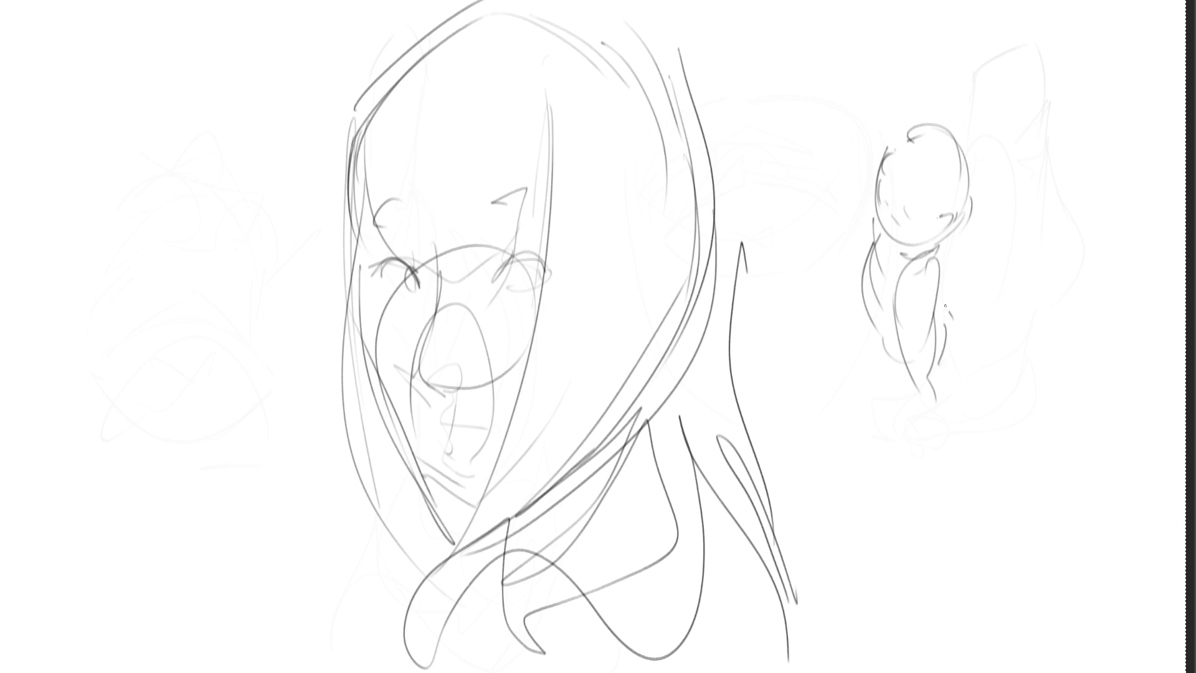
pyautogui.moveTo(947, 302)
pyautogui.mouseDown()
pyautogui.moveTo(939, 401)
pyautogui.moveTo(953, 439)
pyautogui.moveTo(939, 478)
pyautogui.mouseUp()
pyautogui.moveTo(911, 416)
pyautogui.mouseDown()
pyautogui.moveTo(937, 486)
pyautogui.moveTo(930, 592)
pyautogui.mouseUp()
pyautogui.moveTo(950, 412); pyautogui.dragTo(949, 453)
pyautogui.moveTo(893, 372); pyautogui.dragTo(908, 393)
pyautogui.moveTo(970, 413)
pyautogui.mouseDown()
pyautogui.moveTo(978, 462)
pyautogui.moveTo(990, 459)
pyautogui.mouseUp()
pyautogui.moveTo(997, 445); pyautogui.dragTo(1023, 530)
pyautogui.moveTo(873, 211); pyautogui.dragTo(846, 310)
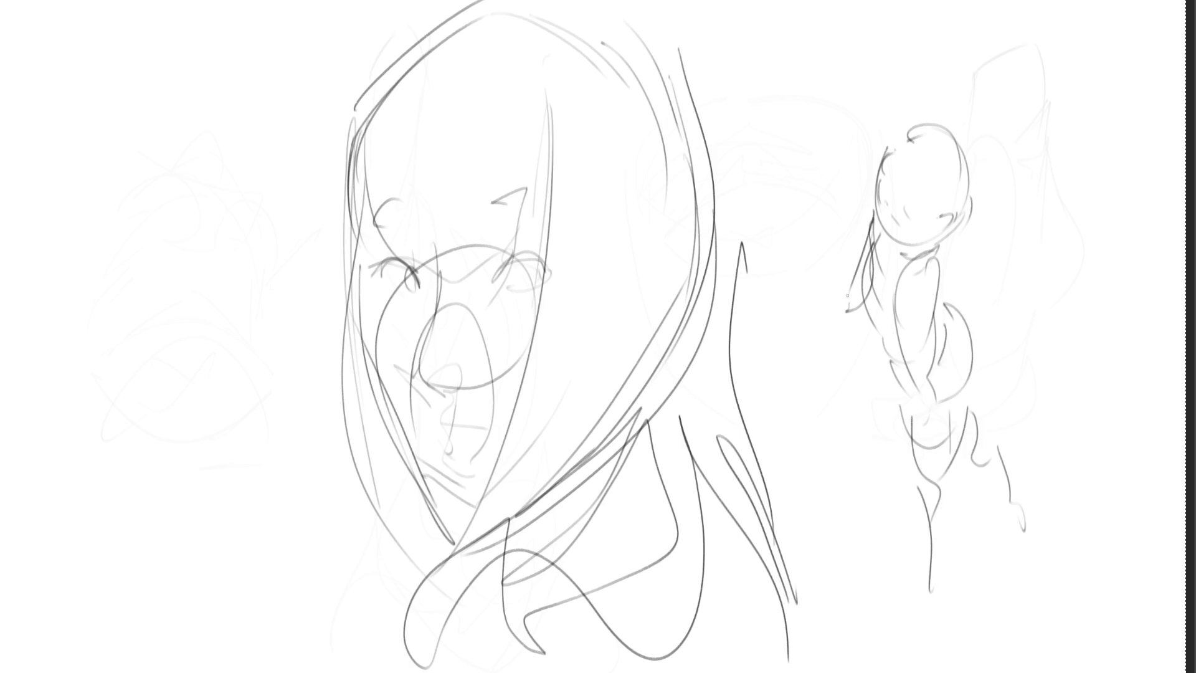
pyautogui.moveTo(865, 246); pyautogui.dragTo(847, 285)
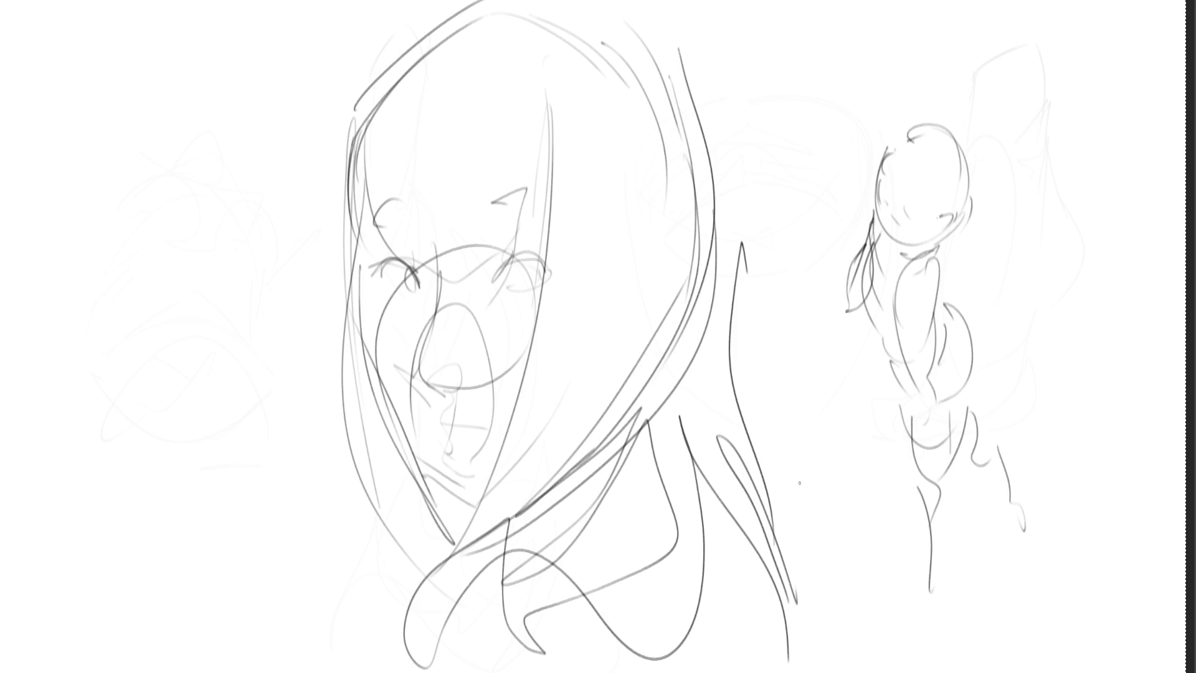
# Draw a circle under the small figure and hatch inside it
pyautogui.moveTo(906, 490)
pyautogui.mouseDown()
pyautogui.moveTo(884, 563)
pyautogui.moveTo(997, 478)
pyautogui.moveTo(985, 473)
pyautogui.moveTo(894, 551)
pyautogui.moveTo(897, 585)
pyautogui.mouseUp()
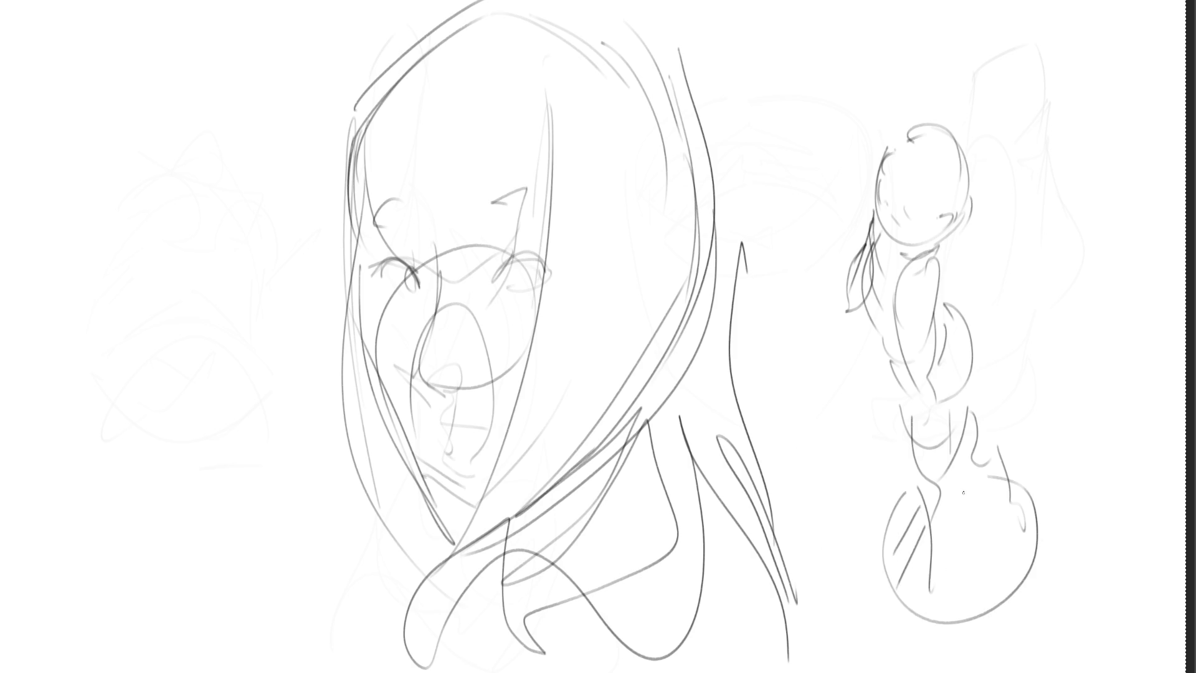
pyautogui.moveTo(965, 490); pyautogui.dragTo(939, 602)
pyautogui.moveTo(989, 498); pyautogui.dragTo(942, 586)
pyautogui.moveTo(1015, 528); pyautogui.dragTo(977, 599)
pyautogui.moveTo(1034, 558); pyautogui.dragTo(1023, 585)
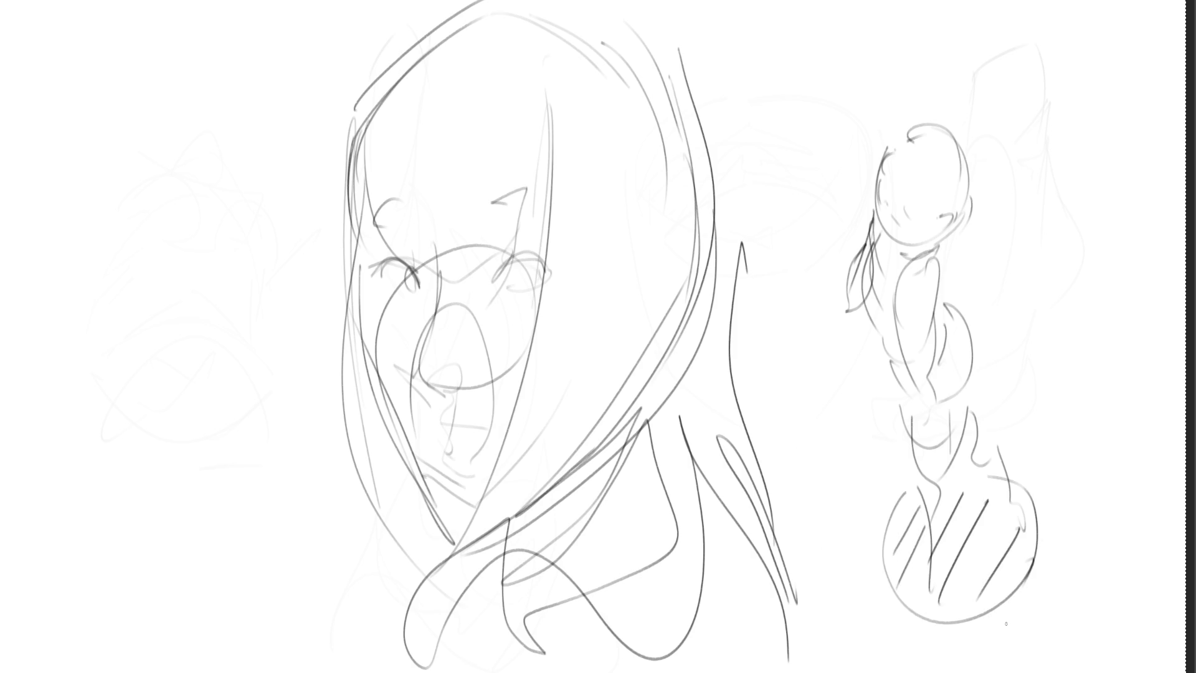
# Sketch an oval head with cheek, ear and jaw curves for a new figure
pyautogui.moveTo(158, 96); pyautogui.dragTo(140, 153)
pyautogui.moveTo(153, 104)
pyautogui.mouseDown()
pyautogui.moveTo(189, 85)
pyautogui.moveTo(206, 167)
pyautogui.mouseUp()
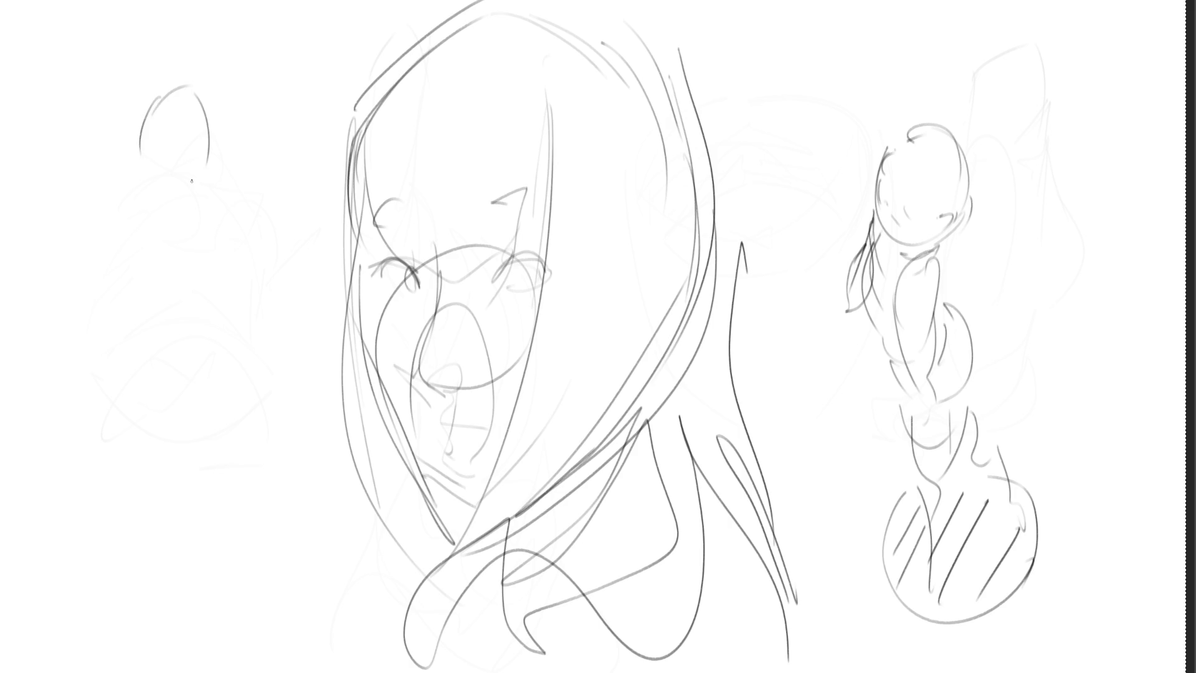
pyautogui.moveTo(152, 126); pyautogui.dragTo(148, 168)
pyautogui.moveTo(201, 84); pyautogui.dragTo(219, 133)
pyautogui.moveTo(176, 178); pyautogui.dragTo(204, 175)
pyautogui.moveTo(155, 141)
pyautogui.mouseDown()
pyautogui.moveTo(187, 115)
pyautogui.moveTo(222, 145)
pyautogui.mouseUp()
pyautogui.moveTo(157, 175); pyautogui.dragTo(187, 191)
pyautogui.moveTo(226, 155)
pyautogui.mouseDown()
pyautogui.moveTo(198, 189)
pyautogui.moveTo(178, 191)
pyautogui.moveTo(193, 187)
pyautogui.moveTo(191, 314)
pyautogui.mouseUp()
# Sketch the new figure's waist, hips and long legs
pyautogui.moveTo(195, 227)
pyautogui.mouseDown()
pyautogui.moveTo(147, 312)
pyautogui.moveTo(195, 332)
pyautogui.mouseUp()
pyautogui.moveTo(220, 263)
pyautogui.mouseDown()
pyautogui.moveTo(169, 416)
pyautogui.moveTo(198, 319)
pyautogui.mouseUp()
pyautogui.moveTo(198, 329)
pyautogui.mouseDown()
pyautogui.moveTo(225, 381)
pyautogui.moveTo(175, 486)
pyautogui.moveTo(183, 551)
pyautogui.mouseUp()
pyautogui.moveTo(133, 384)
pyautogui.mouseDown()
pyautogui.moveTo(146, 520)
pyautogui.moveTo(225, 534)
pyautogui.moveTo(207, 643)
pyautogui.mouseUp()
pyautogui.moveTo(224, 638); pyautogui.dragTo(237, 576)
pyautogui.moveTo(237, 414); pyautogui.dragTo(239, 576)
pyautogui.moveTo(236, 416); pyautogui.dragTo(268, 645)
pyautogui.moveTo(267, 641); pyautogui.dragTo(239, 638)
# Add the new figure's arms, a hand raised to the face, and its back contour
pyautogui.moveTo(174, 181); pyautogui.dragTo(114, 274)
pyautogui.moveTo(111, 277); pyautogui.dragTo(131, 298)
pyautogui.moveTo(181, 226)
pyautogui.mouseDown()
pyautogui.moveTo(114, 307)
pyautogui.moveTo(159, 289)
pyautogui.mouseUp()
pyautogui.moveTo(236, 193); pyautogui.dragTo(218, 305)
pyautogui.moveTo(187, 116); pyautogui.dragTo(185, 159)
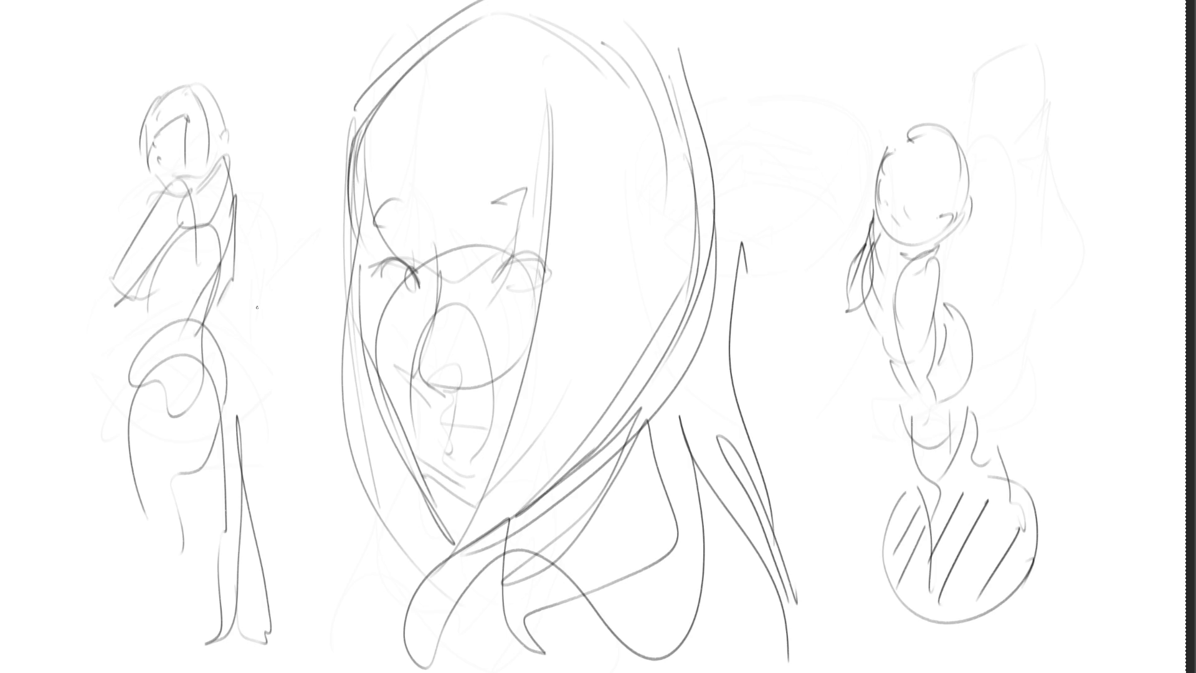
# Mirror the view, fade the rough sketch lines, and draw both eyelids and eyebrows
pyautogui.press('m')
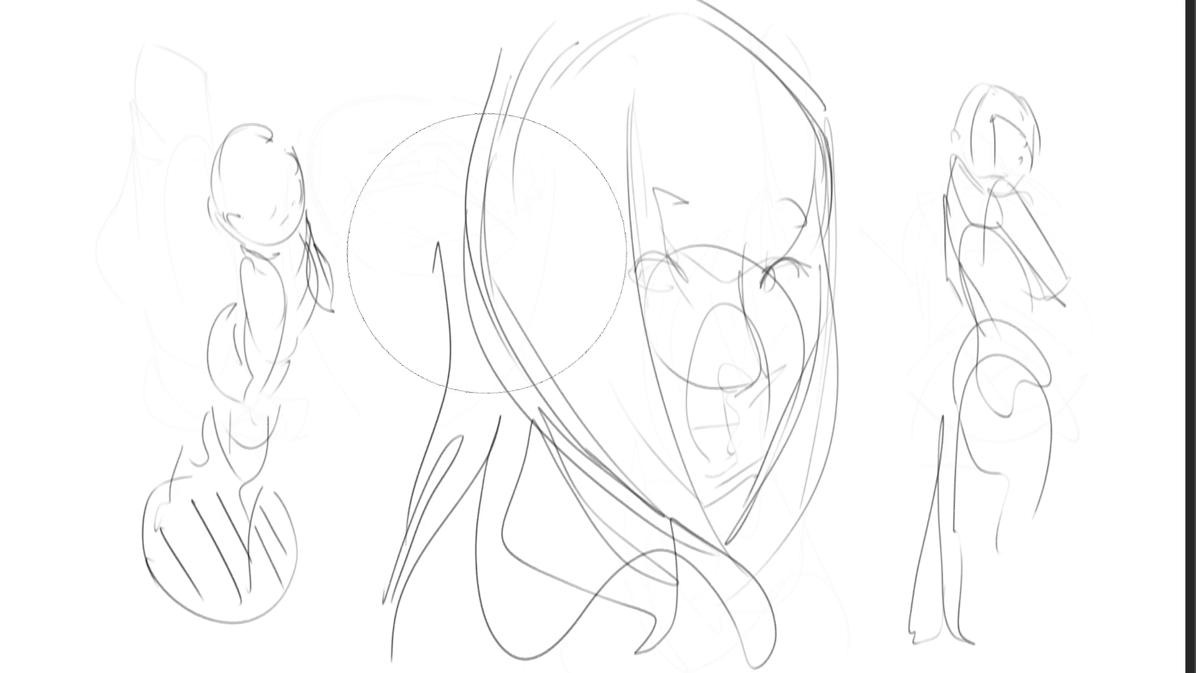
pyautogui.moveTo(860, 65)
pyautogui.mouseDown()
pyautogui.moveTo(955, 295)
pyautogui.moveTo(965, 168)
pyautogui.mouseUp()
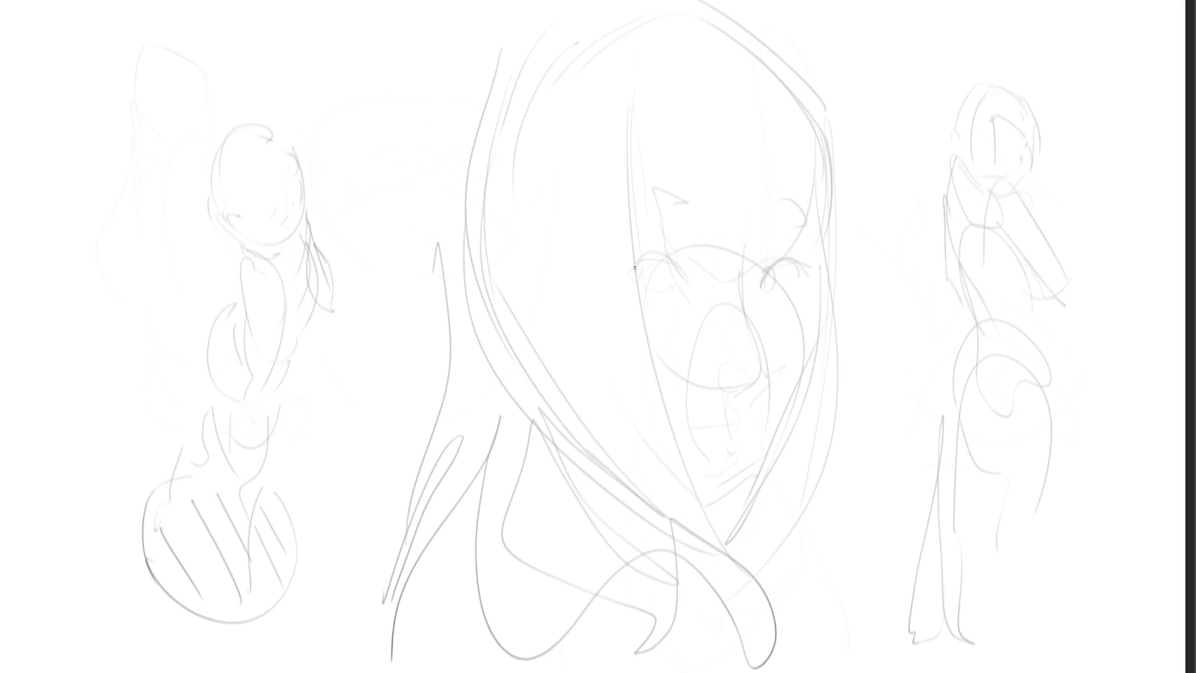
pyautogui.moveTo(625, 274)
pyautogui.mouseDown()
pyautogui.moveTo(682, 255)
pyautogui.moveTo(684, 272)
pyautogui.moveTo(650, 288)
pyautogui.moveTo(687, 280)
pyautogui.moveTo(653, 257)
pyautogui.moveTo(663, 289)
pyautogui.moveTo(690, 269)
pyautogui.moveTo(661, 244)
pyautogui.mouseUp()
pyautogui.moveTo(631, 186)
pyautogui.mouseDown()
pyautogui.moveTo(679, 195)
pyautogui.moveTo(631, 201)
pyautogui.mouseUp()
pyautogui.moveTo(772, 206)
pyautogui.mouseDown()
pyautogui.moveTo(802, 193)
pyautogui.moveTo(791, 216)
pyautogui.mouseUp()
pyautogui.moveTo(770, 269)
pyautogui.mouseDown()
pyautogui.moveTo(761, 290)
pyautogui.moveTo(784, 257)
pyautogui.moveTo(804, 258)
pyautogui.moveTo(797, 274)
pyautogui.moveTo(815, 267)
pyautogui.mouseUp()
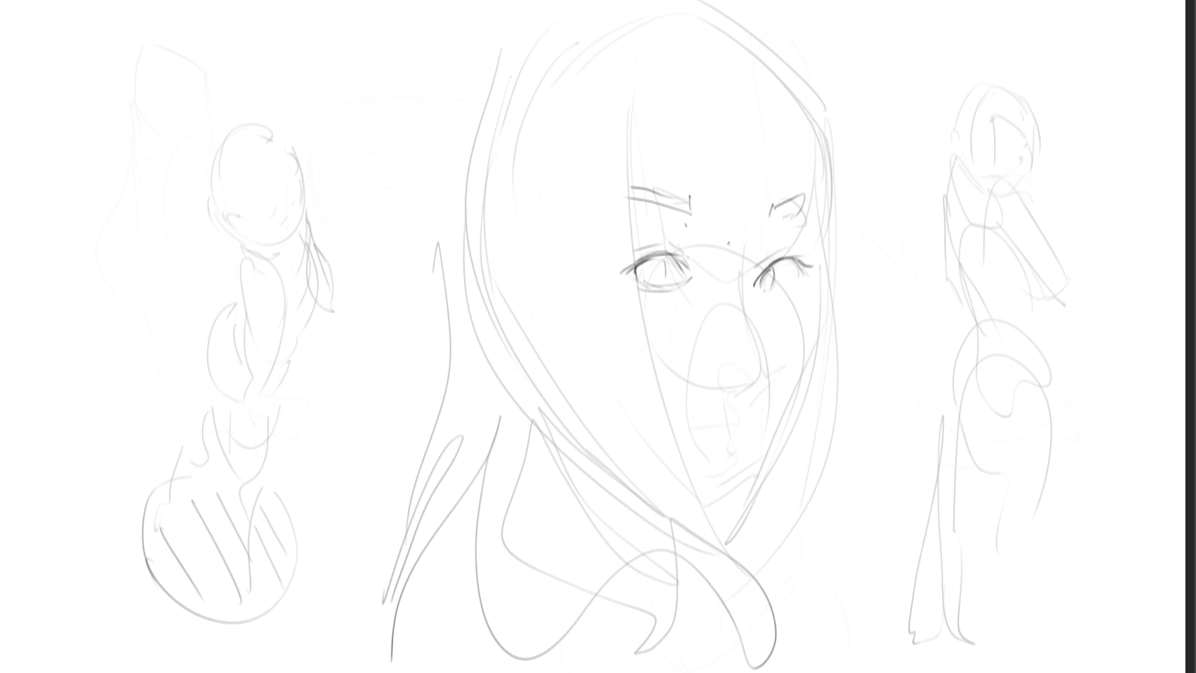
# Draw the nose, cheek contour, mouth, lips, chin, jaw and neck line
pyautogui.moveTo(759, 228)
pyautogui.mouseDown()
pyautogui.moveTo(745, 336)
pyautogui.moveTo(766, 399)
pyautogui.moveTo(716, 392)
pyautogui.mouseUp()
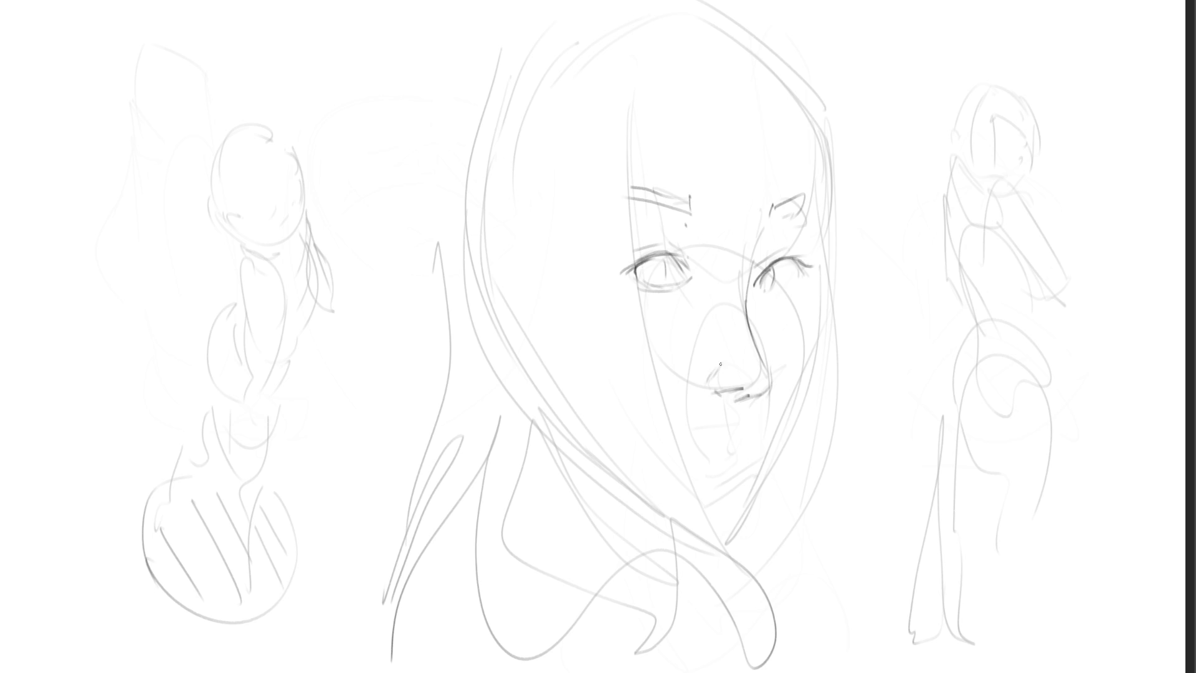
pyautogui.moveTo(718, 301); pyautogui.dragTo(734, 298)
pyautogui.moveTo(816, 277)
pyautogui.mouseDown()
pyautogui.moveTo(804, 395)
pyautogui.moveTo(774, 459)
pyautogui.mouseUp()
pyautogui.moveTo(698, 461)
pyautogui.mouseDown()
pyautogui.moveTo(752, 457)
pyautogui.moveTo(740, 468)
pyautogui.mouseUp()
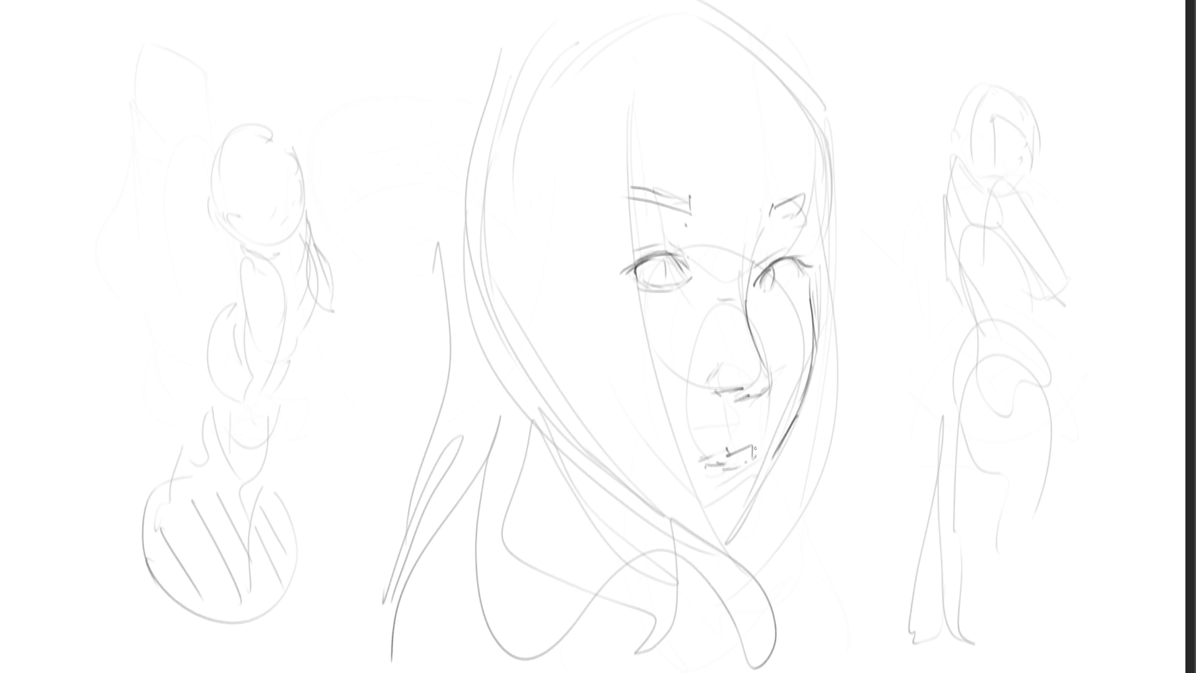
pyautogui.moveTo(743, 425)
pyautogui.mouseDown()
pyautogui.moveTo(755, 462)
pyautogui.moveTo(739, 488)
pyautogui.mouseUp()
pyautogui.moveTo(790, 434)
pyautogui.mouseDown()
pyautogui.moveTo(747, 528)
pyautogui.moveTo(717, 543)
pyautogui.moveTo(618, 522)
pyautogui.mouseUp()
pyautogui.moveTo(691, 540); pyautogui.dragTo(630, 525)
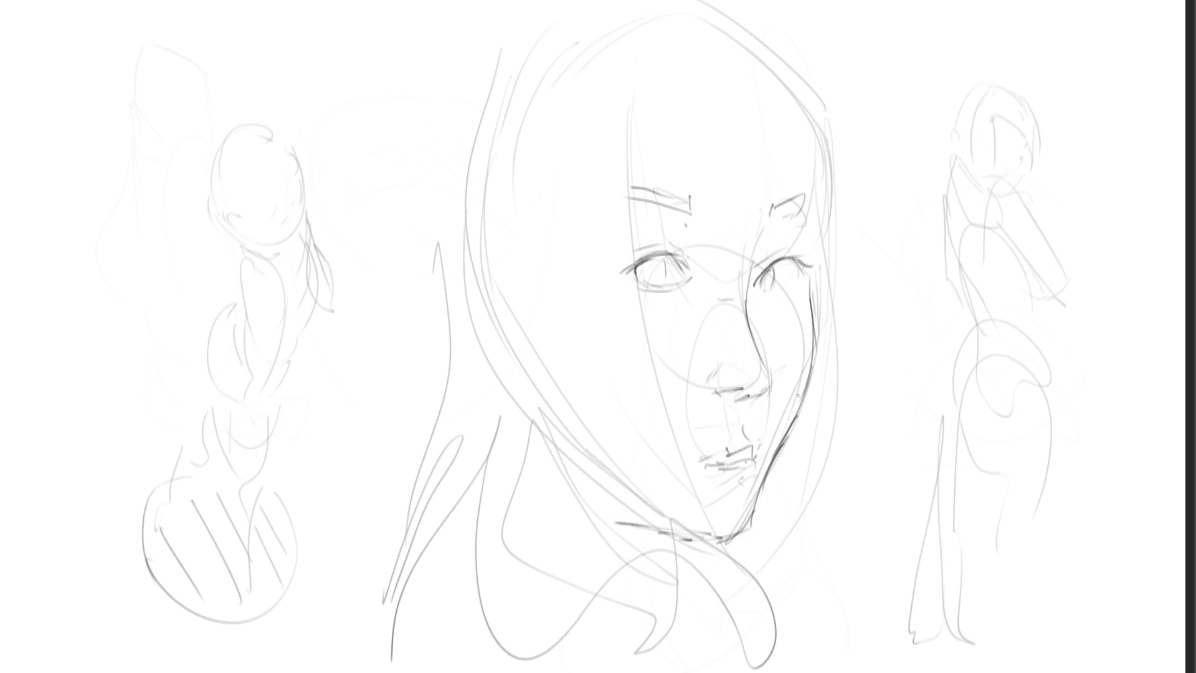
# Draw the long left hair contour, face-framing strands and the bangs
pyautogui.moveTo(429, 39)
pyautogui.mouseDown()
pyautogui.moveTo(402, 292)
pyautogui.moveTo(428, 398)
pyautogui.mouseUp()
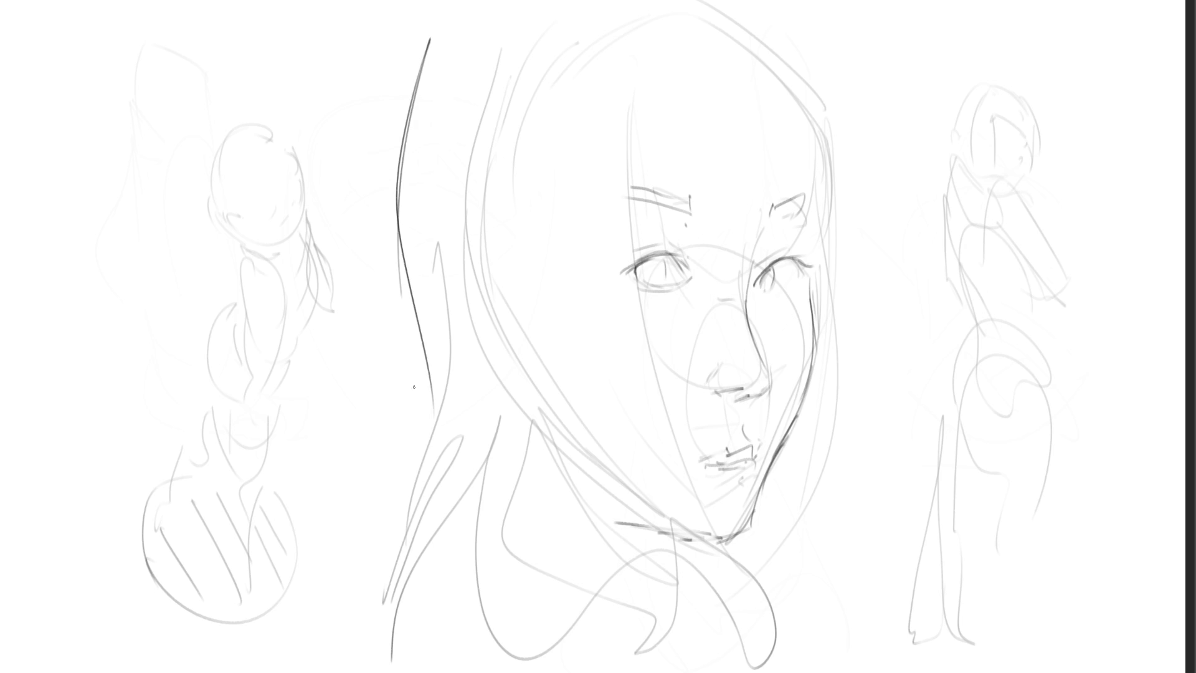
pyautogui.moveTo(407, 325); pyautogui.dragTo(418, 381)
pyautogui.moveTo(429, 380); pyautogui.dragTo(436, 580)
pyautogui.moveTo(647, 78); pyautogui.dragTo(634, 457)
pyautogui.moveTo(637, 185); pyautogui.dragTo(625, 320)
pyautogui.moveTo(635, 317); pyautogui.dragTo(717, 527)
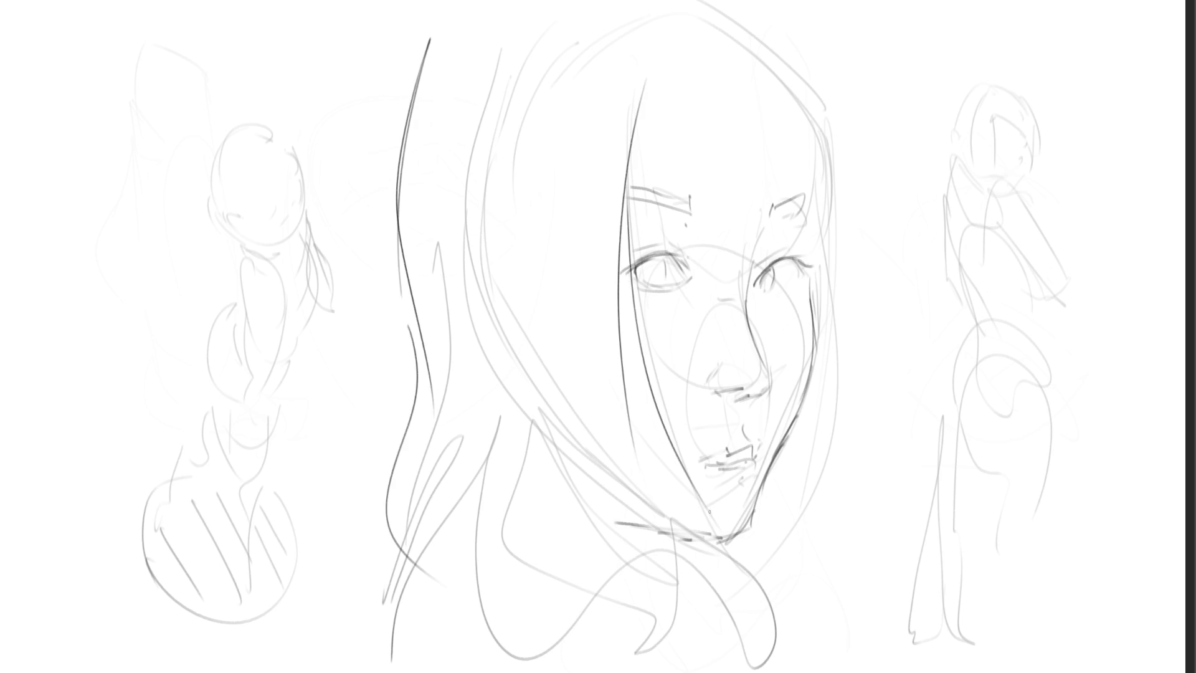
pyautogui.moveTo(680, 478); pyautogui.dragTo(729, 599)
pyautogui.moveTo(635, 74); pyautogui.dragTo(644, 178)
pyautogui.moveTo(649, 42)
pyautogui.mouseDown()
pyautogui.moveTo(642, 185)
pyautogui.moveTo(669, 120)
pyautogui.moveTo(702, 201)
pyautogui.moveTo(744, 173)
pyautogui.mouseUp()
pyautogui.moveTo(730, 43); pyautogui.dragTo(748, 175)
pyautogui.moveTo(712, 27); pyautogui.dragTo(770, 201)
pyautogui.moveTo(720, 3); pyautogui.dragTo(822, 172)
# Add hair strands on the head's right side, extending the right edge down to the neck
pyautogui.moveTo(769, 3); pyautogui.dragTo(838, 183)
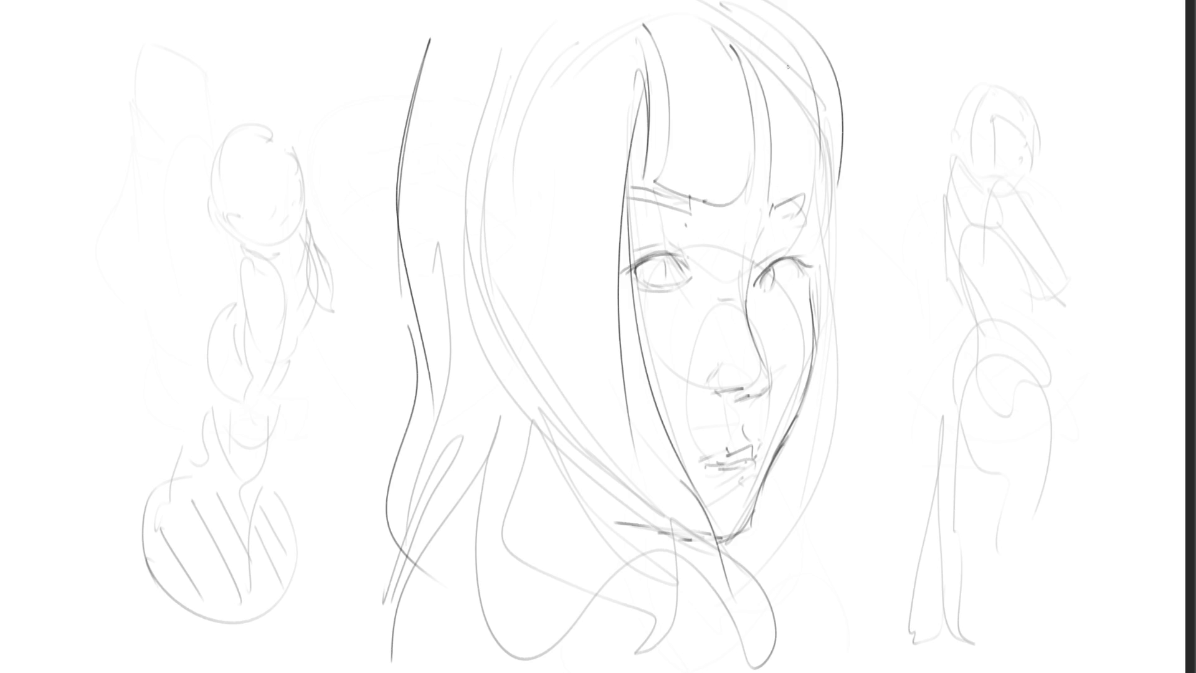
pyautogui.moveTo(732, 25); pyautogui.dragTo(763, 240)
pyautogui.moveTo(766, 43); pyautogui.dragTo(775, 62)
pyautogui.moveTo(769, 40); pyautogui.dragTo(791, 174)
pyautogui.moveTo(823, 2); pyautogui.dragTo(852, 143)
pyautogui.moveTo(848, 58); pyautogui.dragTo(832, 278)
pyautogui.moveTo(837, 139)
pyautogui.mouseDown()
pyautogui.moveTo(824, 193)
pyautogui.moveTo(823, 340)
pyautogui.mouseUp()
pyautogui.moveTo(846, 161); pyautogui.dragTo(833, 429)
pyautogui.moveTo(834, 285); pyautogui.dragTo(772, 574)
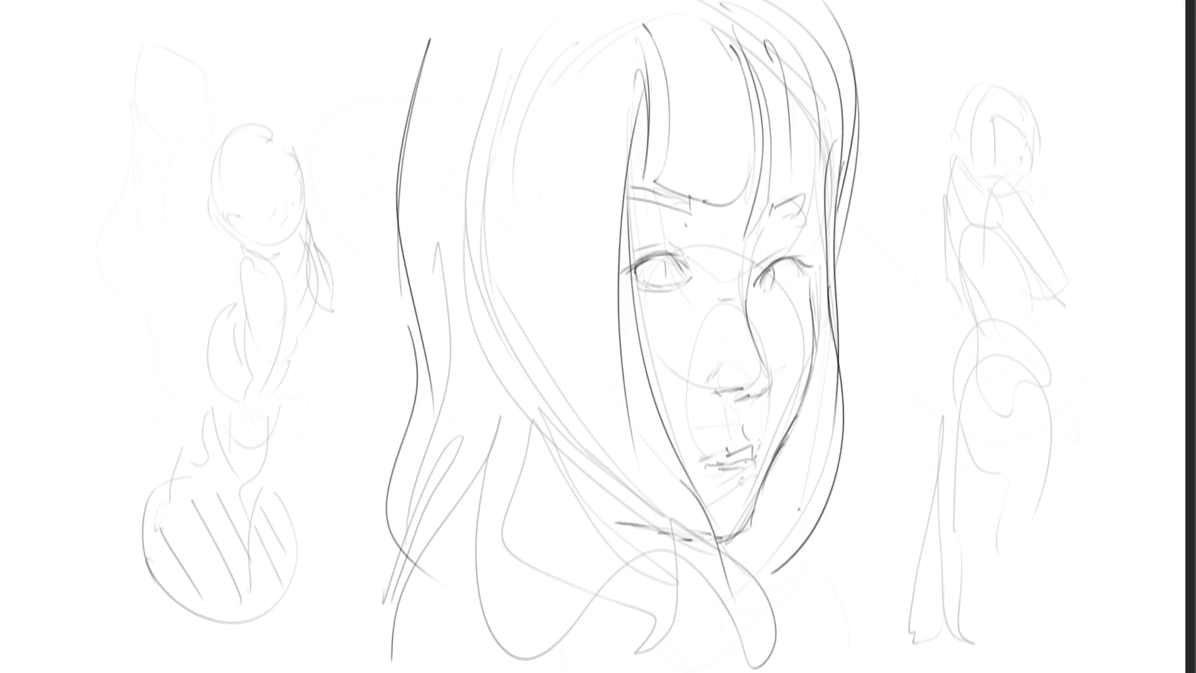
pyautogui.moveTo(836, 461); pyautogui.dragTo(754, 604)
pyautogui.moveTo(834, 329); pyautogui.dragTo(776, 576)
pyautogui.moveTo(783, 600); pyautogui.dragTo(805, 584)
# Define the chin, neck and right jaw, then outline the shoulder, collar and a drape line
pyautogui.moveTo(754, 554); pyautogui.dragTo(735, 591)
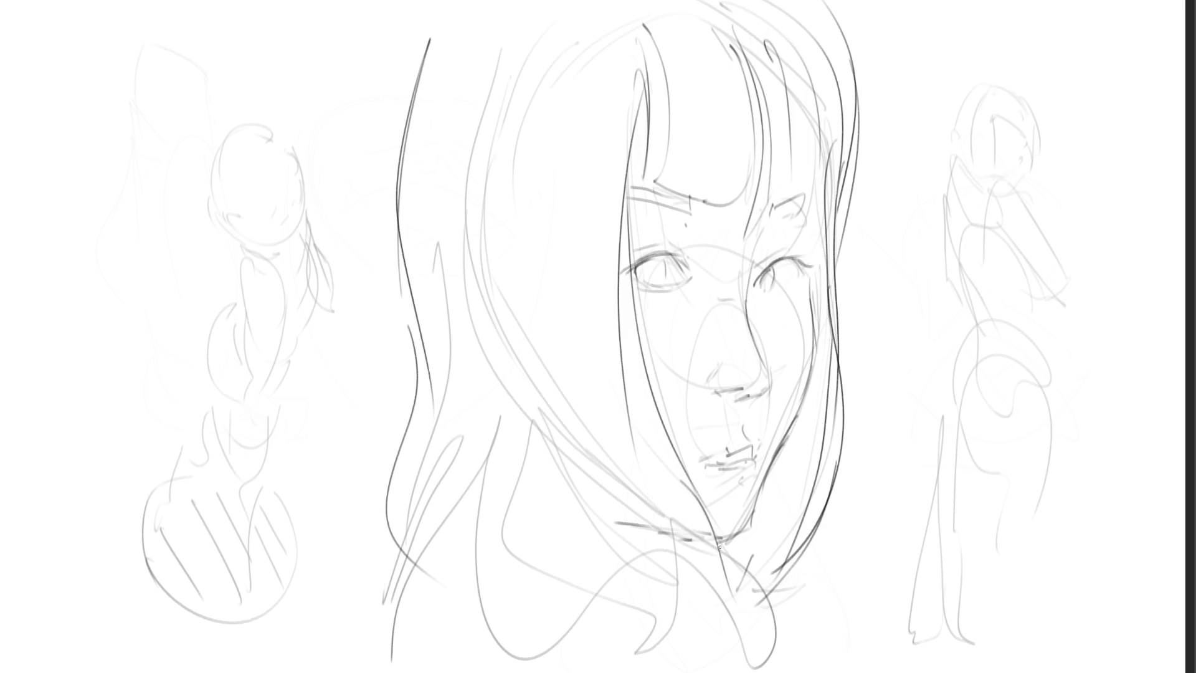
pyautogui.moveTo(701, 544); pyautogui.dragTo(753, 530)
pyautogui.moveTo(774, 465); pyautogui.dragTo(751, 522)
pyautogui.moveTo(415, 614); pyautogui.dragTo(469, 432)
pyautogui.moveTo(468, 476); pyautogui.dragTo(579, 478)
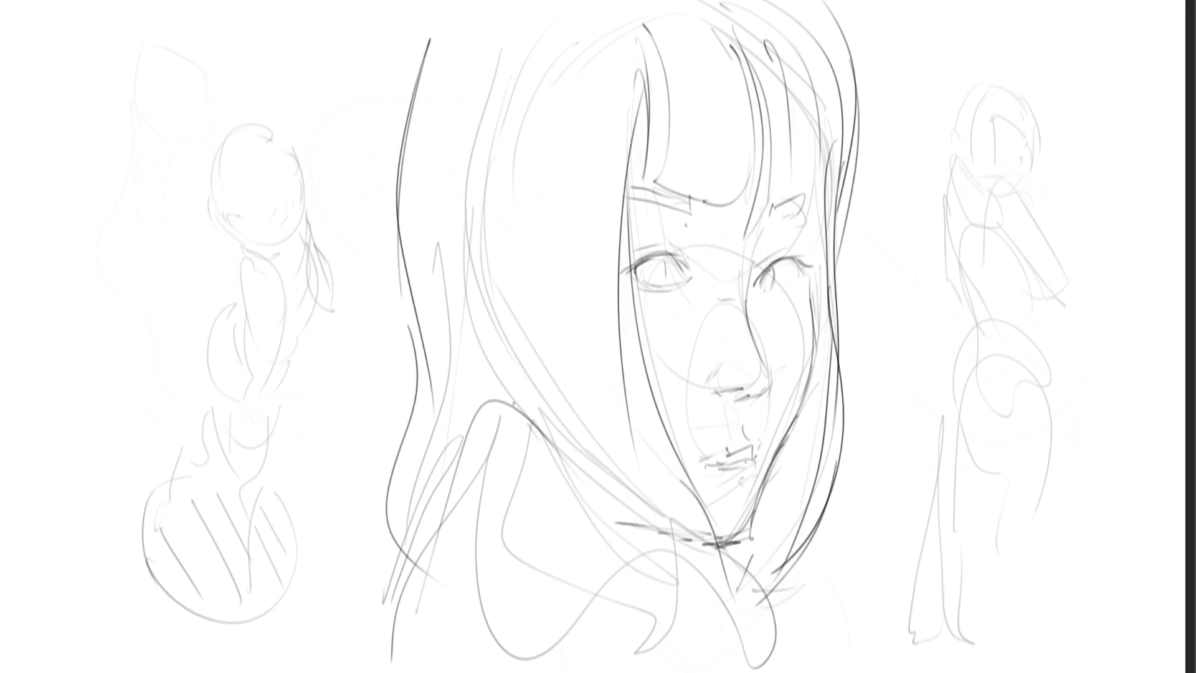
pyautogui.moveTo(399, 634)
pyautogui.mouseDown()
pyautogui.moveTo(529, 429)
pyautogui.moveTo(383, 665)
pyautogui.mouseUp()
pyautogui.moveTo(405, 519); pyautogui.dragTo(367, 671)
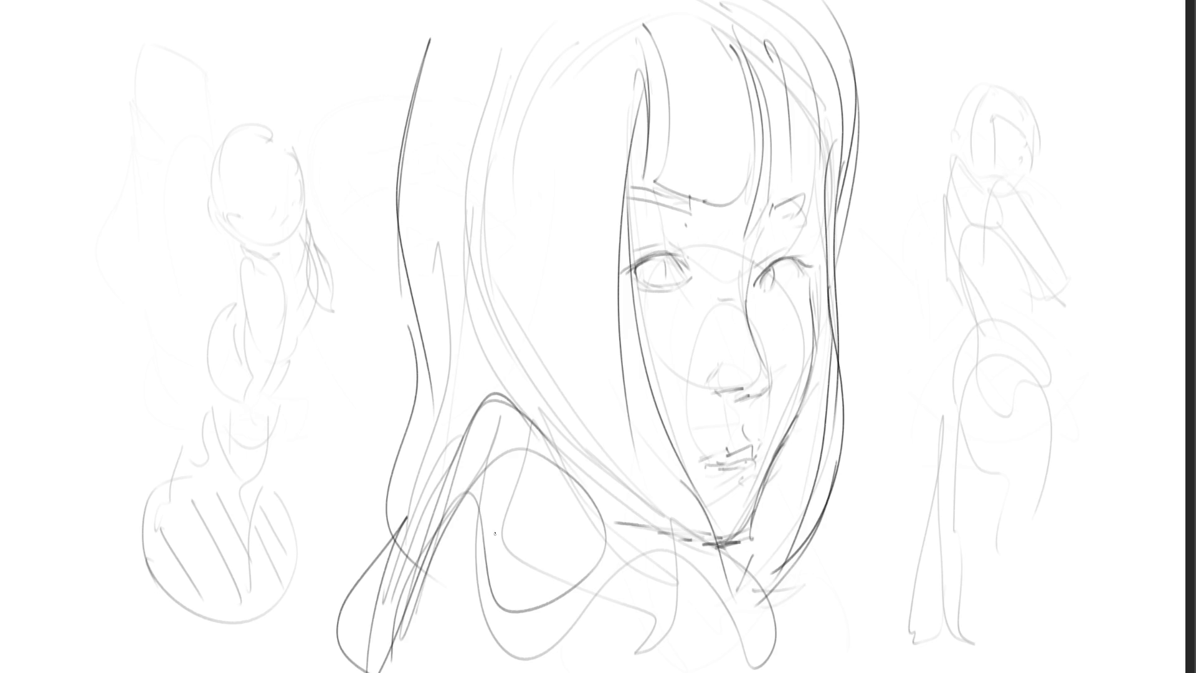
pyautogui.moveTo(490, 379)
pyautogui.mouseDown()
pyautogui.moveTo(712, 620)
pyautogui.moveTo(744, 632)
pyautogui.mouseUp()
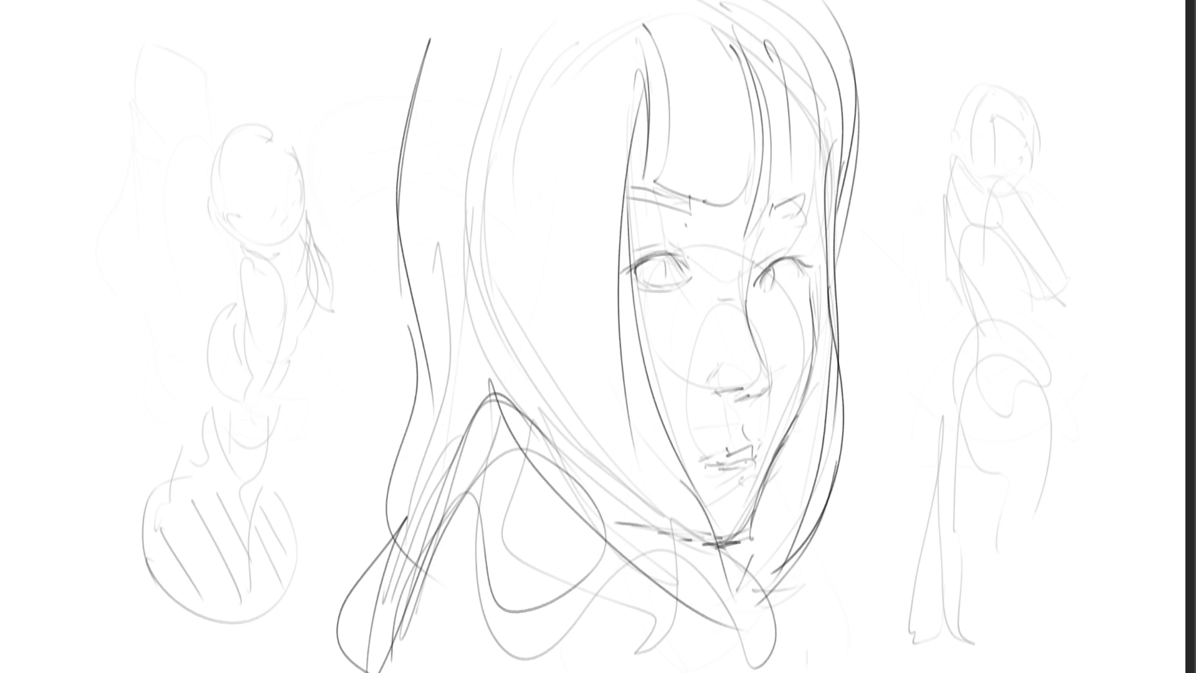
# Ink the small figure's head edge, ear, cheek, neck ribbon and collar, undoing missteps
pyautogui.moveTo(288, 213); pyautogui.dragTo(285, 222)
pyautogui.moveTo(296, 171)
pyautogui.mouseDown()
pyautogui.moveTo(305, 213)
pyautogui.moveTo(288, 236)
pyautogui.mouseUp()
pyautogui.hotkey('ctrl', 'z')
pyautogui.moveTo(244, 218)
pyautogui.mouseDown()
pyautogui.moveTo(237, 234)
pyautogui.moveTo(263, 244)
pyautogui.mouseUp()
pyautogui.moveTo(303, 209)
pyautogui.mouseDown()
pyautogui.moveTo(280, 254)
pyautogui.moveTo(317, 229)
pyautogui.moveTo(307, 290)
pyautogui.mouseUp()
pyautogui.hotkey('ctrl', 'z')
pyautogui.moveTo(314, 248)
pyautogui.mouseDown()
pyautogui.moveTo(328, 305)
pyautogui.moveTo(330, 278)
pyautogui.mouseUp()
pyautogui.moveTo(248, 232)
pyautogui.mouseDown()
pyautogui.moveTo(277, 248)
pyautogui.moveTo(238, 289)
pyautogui.moveTo(244, 319)
pyautogui.mouseUp()
pyautogui.hotkey('ctrl', 'z')
# Ink the small figure's shoulder, torso, chest, hip and upper leg
pyautogui.moveTo(235, 269)
pyautogui.mouseDown()
pyautogui.moveTo(279, 305)
pyautogui.moveTo(278, 346)
pyautogui.moveTo(253, 353)
pyautogui.moveTo(253, 395)
pyautogui.mouseUp()
pyautogui.moveTo(277, 336); pyautogui.dragTo(250, 410)
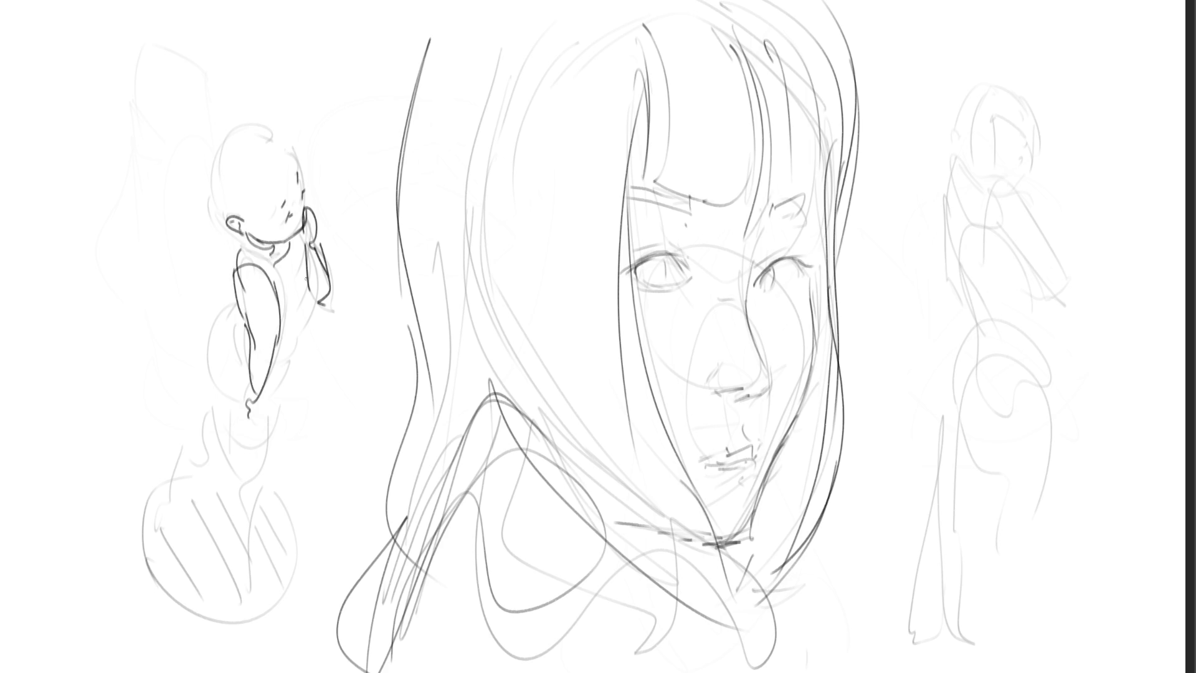
pyautogui.moveTo(301, 268); pyautogui.dragTo(282, 347)
pyautogui.moveTo(284, 343); pyautogui.dragTo(277, 356)
pyautogui.moveTo(237, 308)
pyautogui.mouseDown()
pyautogui.moveTo(242, 355)
pyautogui.moveTo(204, 335)
pyautogui.moveTo(250, 403)
pyautogui.mouseUp()
pyautogui.moveTo(281, 362); pyautogui.dragTo(242, 474)
pyautogui.moveTo(280, 381); pyautogui.dragTo(252, 487)
pyautogui.moveTo(260, 480); pyautogui.dragTo(238, 506)
# Ink the lower leg and foot, the back contour, and the second leg kicking down-left
pyautogui.moveTo(234, 468); pyautogui.dragTo(253, 585)
pyautogui.moveTo(259, 481); pyautogui.dragTo(252, 600)
pyautogui.moveTo(249, 570); pyautogui.dragTo(278, 607)
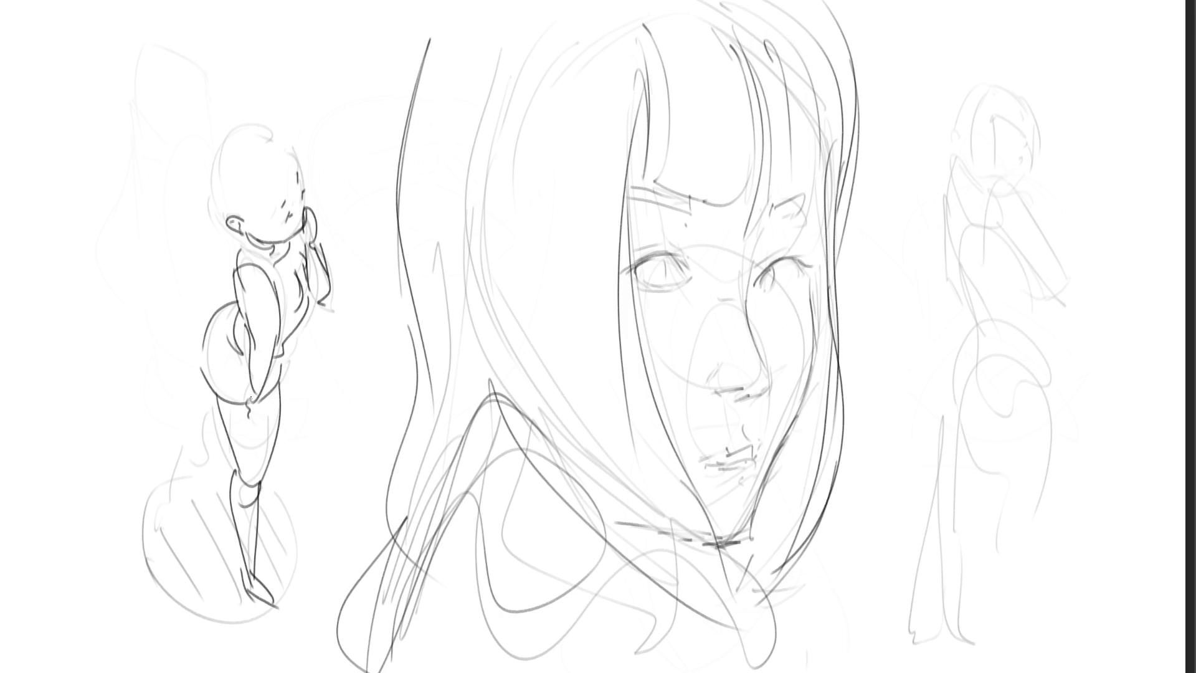
pyautogui.moveTo(210, 402)
pyautogui.mouseDown()
pyautogui.moveTo(167, 489)
pyautogui.moveTo(163, 479)
pyautogui.moveTo(166, 498)
pyautogui.moveTo(183, 503)
pyautogui.mouseUp()
pyautogui.moveTo(222, 443); pyautogui.dragTo(187, 472)
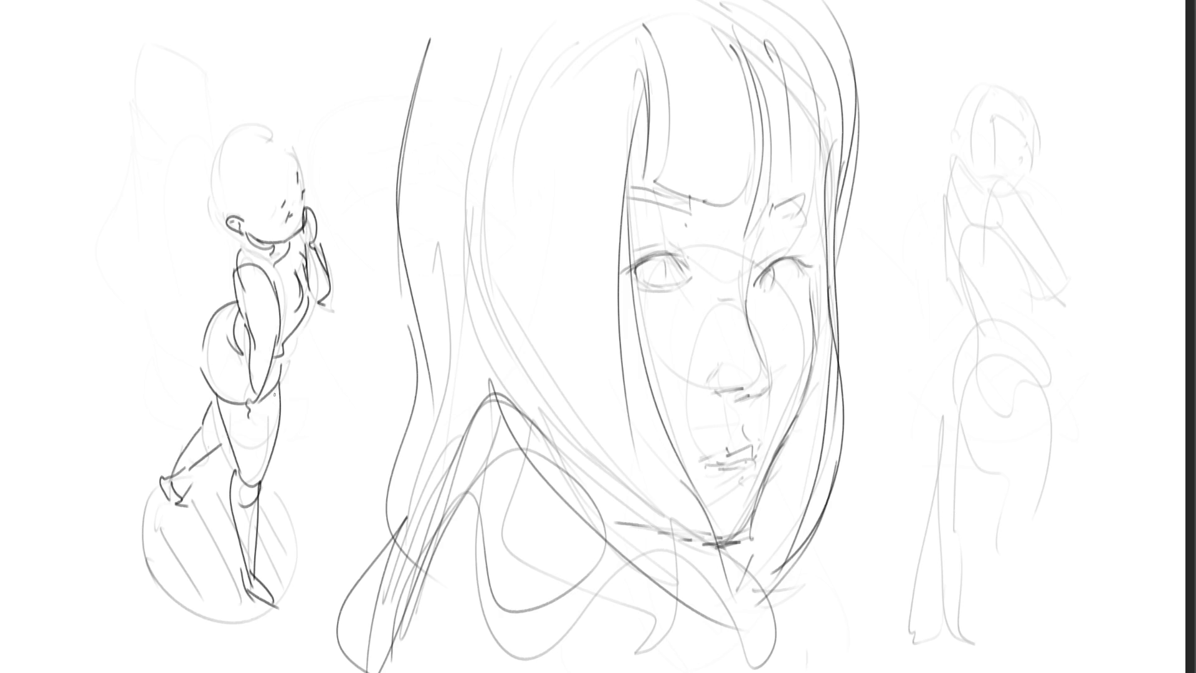
# Outline the small figure's head and ear and add hair along its side
pyautogui.moveTo(237, 222)
pyautogui.mouseDown()
pyautogui.moveTo(252, 218)
pyautogui.moveTo(280, 157)
pyautogui.moveTo(223, 148)
pyautogui.moveTo(214, 166)
pyautogui.mouseUp()
pyautogui.moveTo(215, 192); pyautogui.dragTo(221, 234)
pyautogui.moveTo(211, 162); pyautogui.dragTo(213, 248)
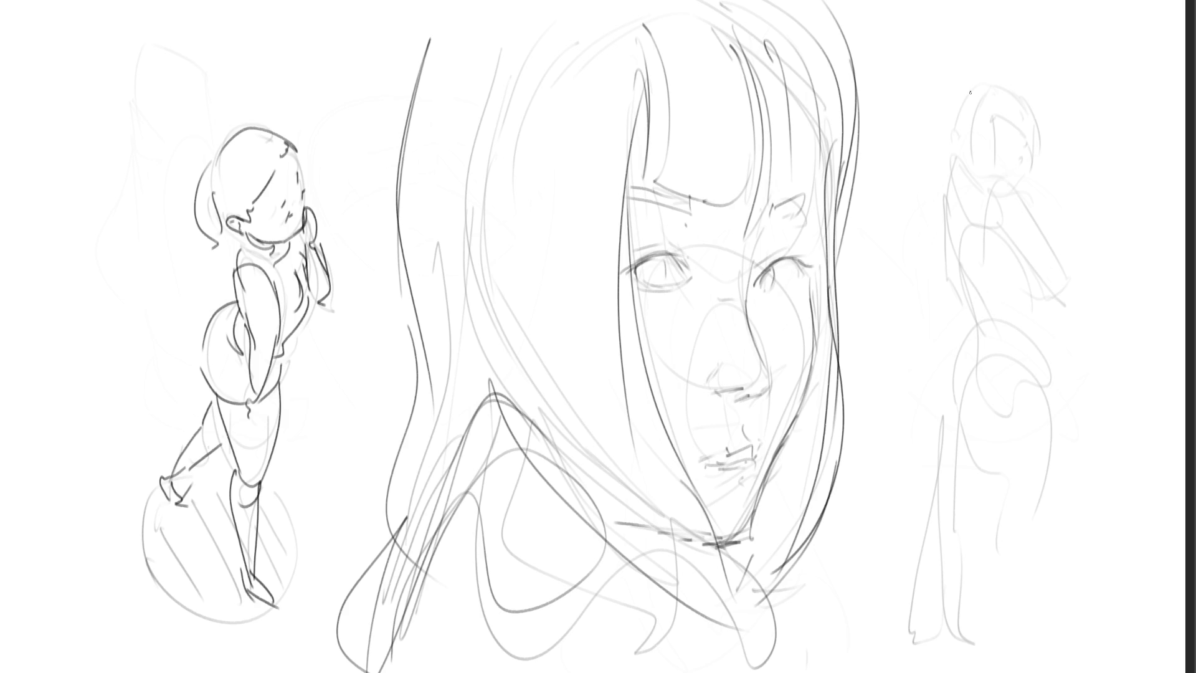
# Ink the right figure's head top, sides and chin
pyautogui.moveTo(970, 87)
pyautogui.mouseDown()
pyautogui.moveTo(988, 76)
pyautogui.moveTo(1027, 95)
pyautogui.moveTo(1031, 136)
pyautogui.mouseUp()
pyautogui.moveTo(964, 97); pyautogui.dragTo(968, 155)
pyautogui.moveTo(992, 104); pyautogui.dragTo(1002, 101)
pyautogui.moveTo(1030, 125)
pyautogui.mouseDown()
pyautogui.moveTo(1021, 159)
pyautogui.moveTo(994, 156)
pyautogui.moveTo(1003, 171)
pyautogui.moveTo(956, 168)
pyautogui.mouseUp()
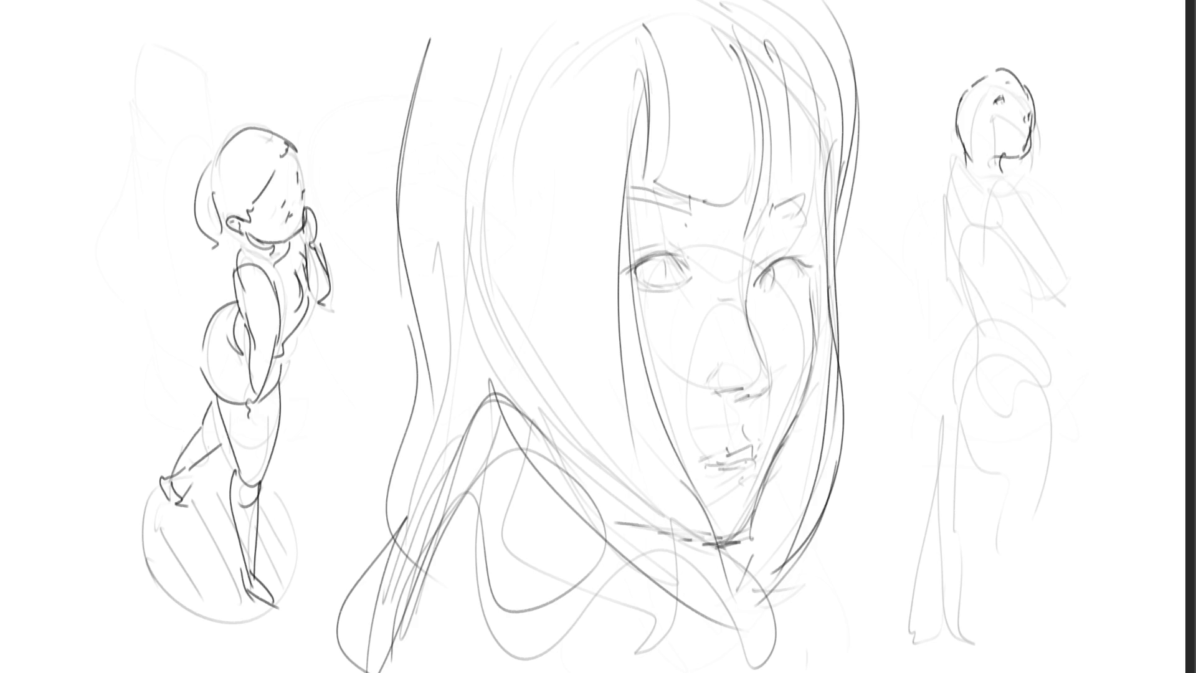
# Ink the right figure's ear, neck, shoulder and upper body and arm contours
pyautogui.moveTo(972, 104)
pyautogui.mouseDown()
pyautogui.moveTo(957, 113)
pyautogui.moveTo(968, 129)
pyautogui.mouseUp()
pyautogui.moveTo(969, 123)
pyautogui.mouseDown()
pyautogui.moveTo(971, 166)
pyautogui.moveTo(986, 167)
pyautogui.moveTo(948, 204)
pyautogui.mouseUp()
pyautogui.moveTo(959, 154)
pyautogui.mouseDown()
pyautogui.moveTo(942, 247)
pyautogui.moveTo(975, 292)
pyautogui.mouseUp()
pyautogui.moveTo(975, 159); pyautogui.dragTo(961, 269)
pyautogui.moveTo(989, 135); pyautogui.dragTo(981, 155)
pyautogui.moveTo(991, 136)
pyautogui.mouseDown()
pyautogui.moveTo(1029, 229)
pyautogui.moveTo(1059, 248)
pyautogui.moveTo(971, 170)
pyautogui.moveTo(1008, 145)
pyautogui.mouseUp()
pyautogui.moveTo(1005, 155)
pyautogui.mouseDown()
pyautogui.moveTo(1045, 223)
pyautogui.moveTo(1055, 267)
pyautogui.moveTo(1038, 275)
pyautogui.mouseUp()
# Ink the right figure's back, waist, hips and legs down to the page bottom
pyautogui.moveTo(1000, 236); pyautogui.dragTo(1056, 317)
pyautogui.moveTo(1042, 290); pyautogui.dragTo(1045, 330)
pyautogui.moveTo(968, 277); pyautogui.dragTo(976, 337)
pyautogui.moveTo(1041, 302); pyautogui.dragTo(1051, 370)
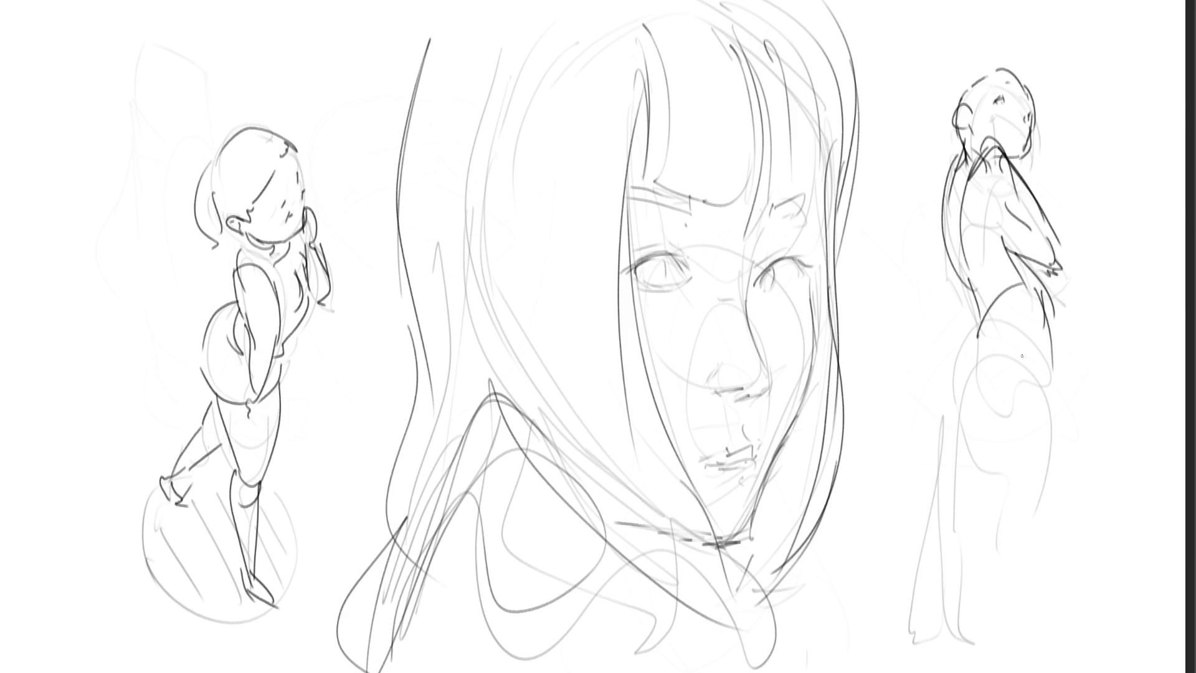
pyautogui.moveTo(978, 336)
pyautogui.mouseDown()
pyautogui.moveTo(957, 376)
pyautogui.moveTo(967, 435)
pyautogui.mouseUp()
pyautogui.moveTo(966, 437); pyautogui.dragTo(1027, 343)
pyautogui.moveTo(1044, 302); pyautogui.dragTo(1065, 357)
pyautogui.moveTo(1071, 384); pyautogui.dragTo(1068, 459)
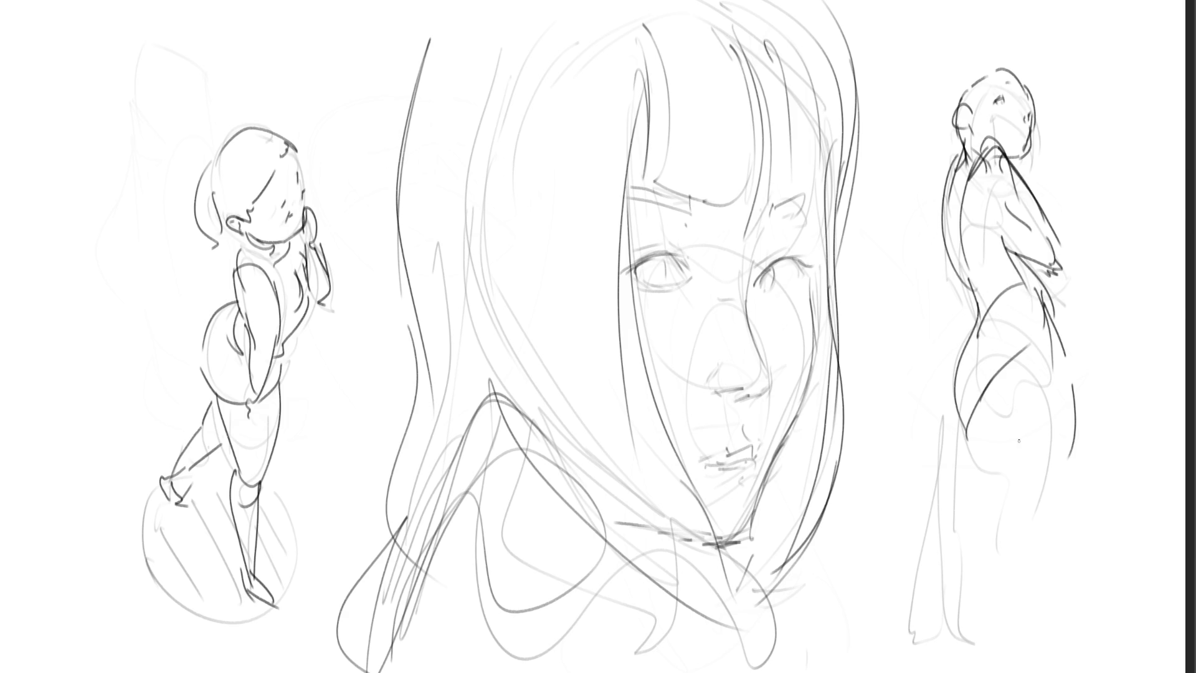
pyautogui.moveTo(982, 408); pyautogui.dragTo(1043, 531)
pyautogui.moveTo(1078, 420); pyautogui.dragTo(1082, 665)
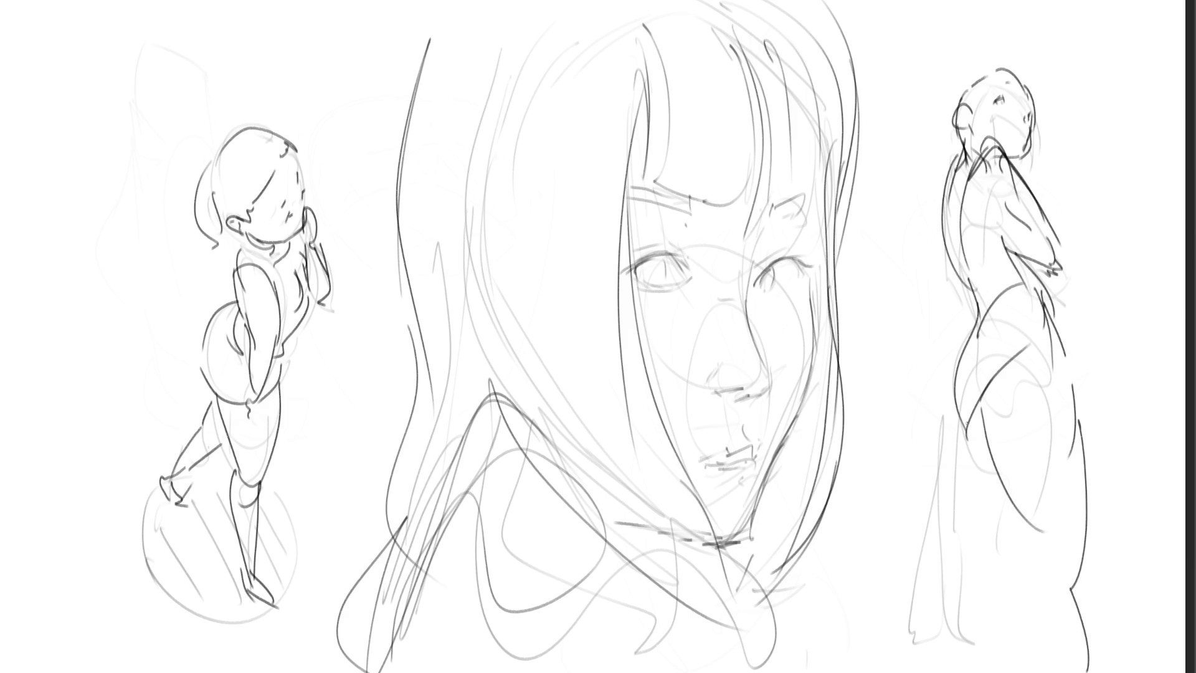
pyautogui.moveTo(966, 417); pyautogui.dragTo(1029, 640)
# Ink the arm and hand, then add dark hair strokes and a long curling strand down the side
pyautogui.moveTo(1064, 263)
pyautogui.mouseDown()
pyautogui.moveTo(1073, 282)
pyautogui.moveTo(1066, 266)
pyautogui.mouseUp()
pyautogui.moveTo(1062, 245); pyautogui.dragTo(1074, 261)
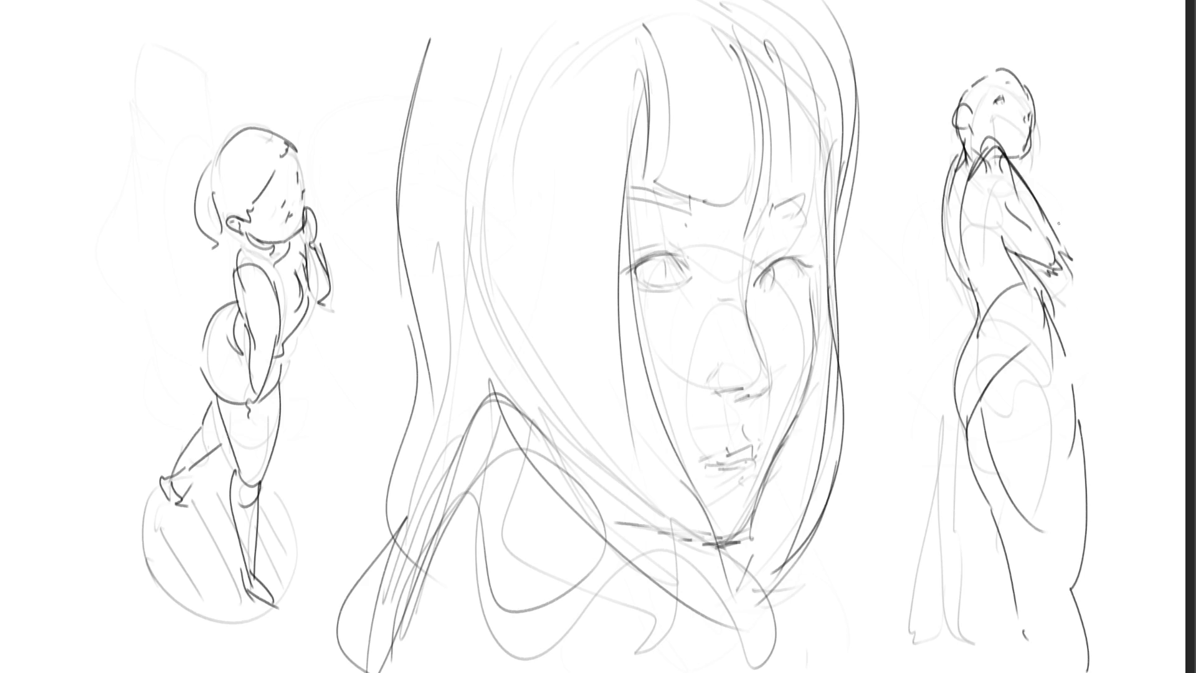
pyautogui.moveTo(1036, 198); pyautogui.dragTo(1050, 230)
pyautogui.moveTo(975, 132)
pyautogui.mouseDown()
pyautogui.moveTo(1015, 58)
pyautogui.moveTo(1033, 61)
pyautogui.moveTo(943, 91)
pyautogui.mouseUp()
pyautogui.moveTo(960, 60)
pyautogui.mouseDown()
pyautogui.moveTo(932, 161)
pyautogui.moveTo(928, 284)
pyautogui.mouseUp()
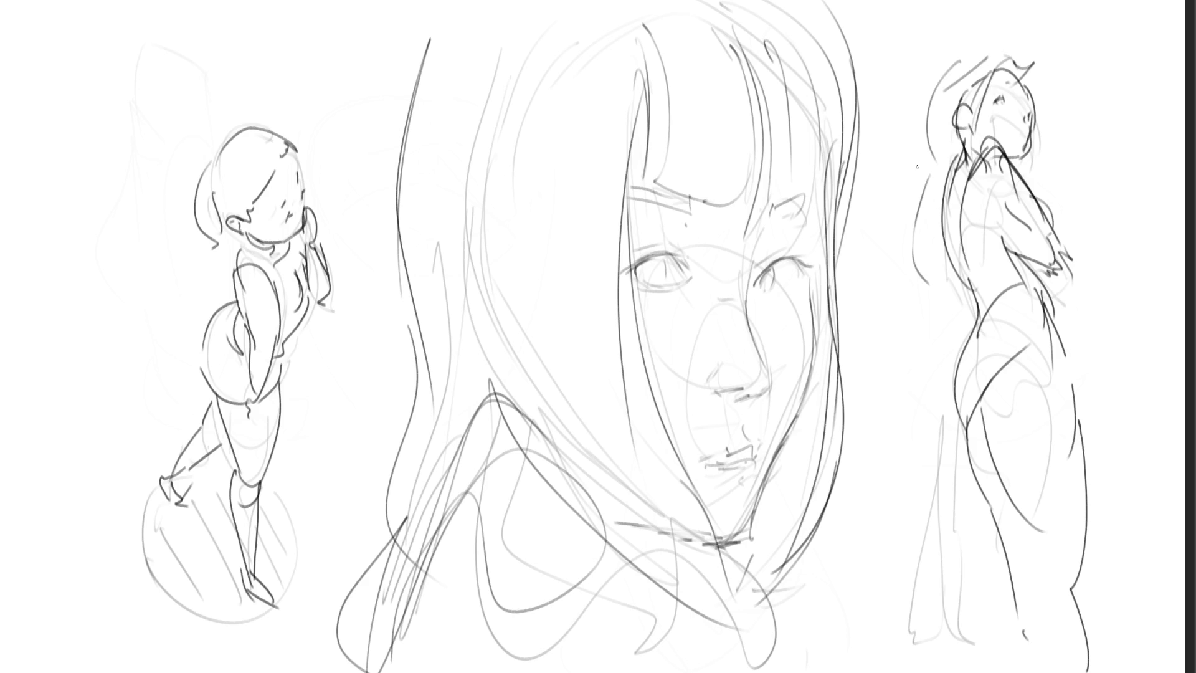
pyautogui.moveTo(917, 153)
pyautogui.mouseDown()
pyautogui.moveTo(900, 329)
pyautogui.moveTo(932, 331)
pyautogui.mouseUp()
pyautogui.moveTo(937, 236); pyautogui.dragTo(941, 268)
pyautogui.moveTo(1030, 168); pyautogui.dragTo(1071, 242)
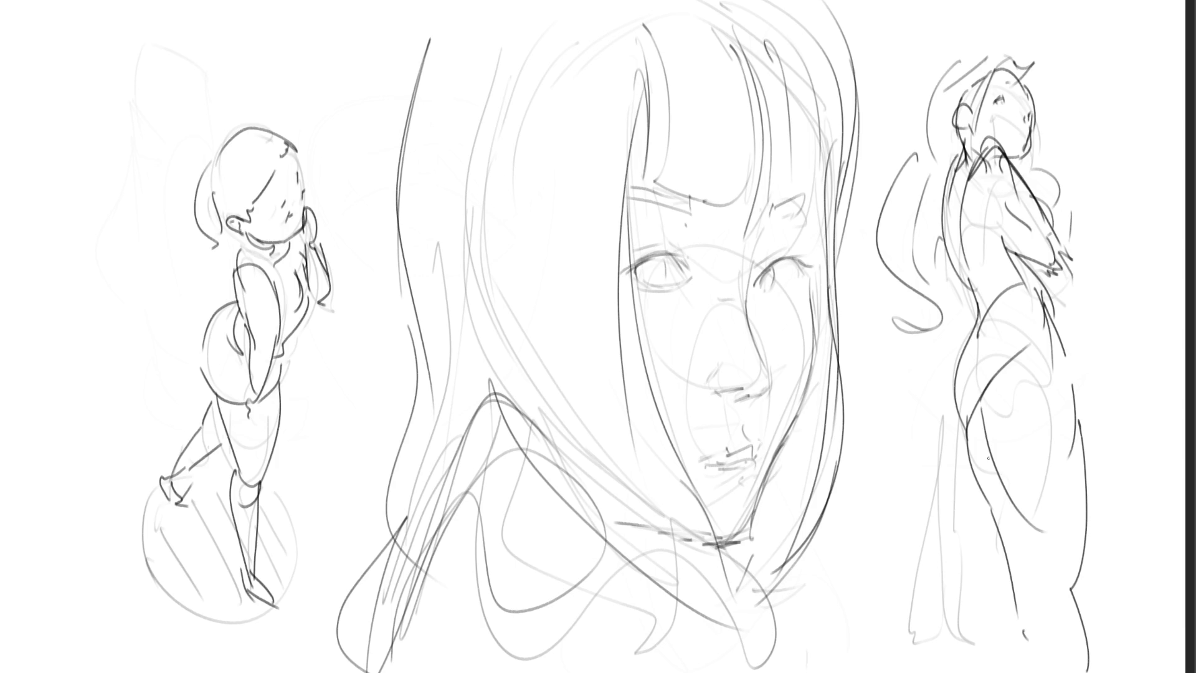
# Mirror the canvas, fade all sketch lines, then ink the left eye's curve and hatched iris
pyautogui.press('m')
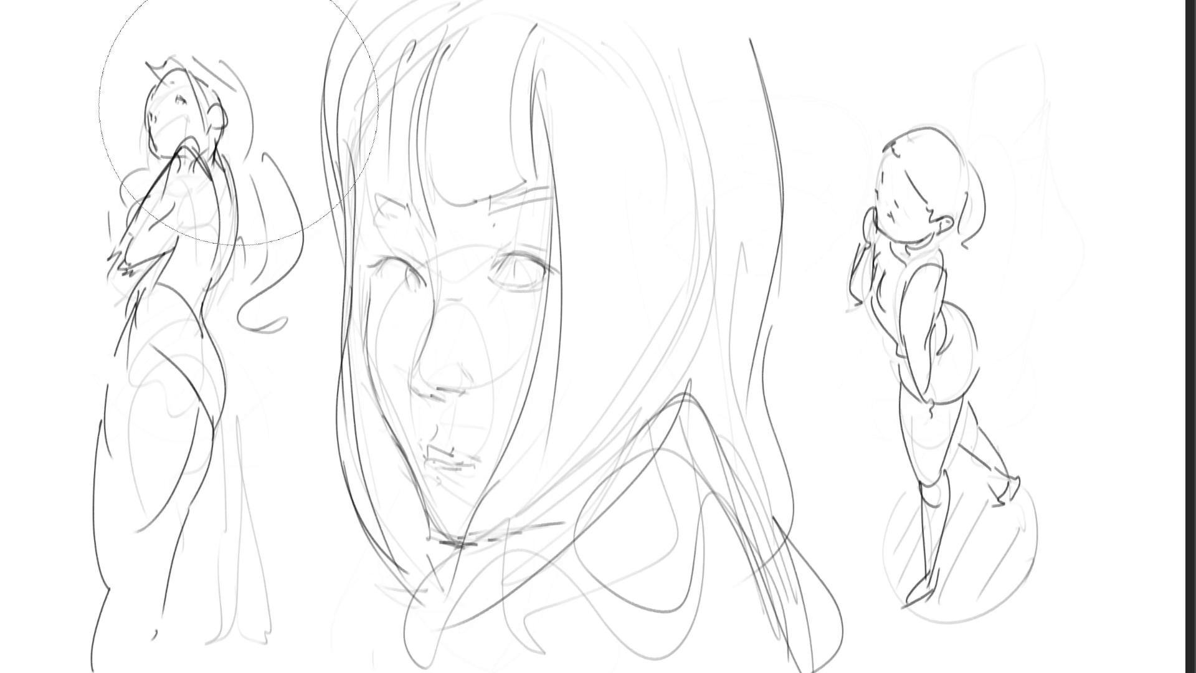
pyautogui.moveTo(238, 106)
pyautogui.mouseDown()
pyautogui.moveTo(249, 592)
pyautogui.moveTo(694, 147)
pyautogui.moveTo(881, 267)
pyautogui.moveTo(996, 436)
pyautogui.mouseUp()
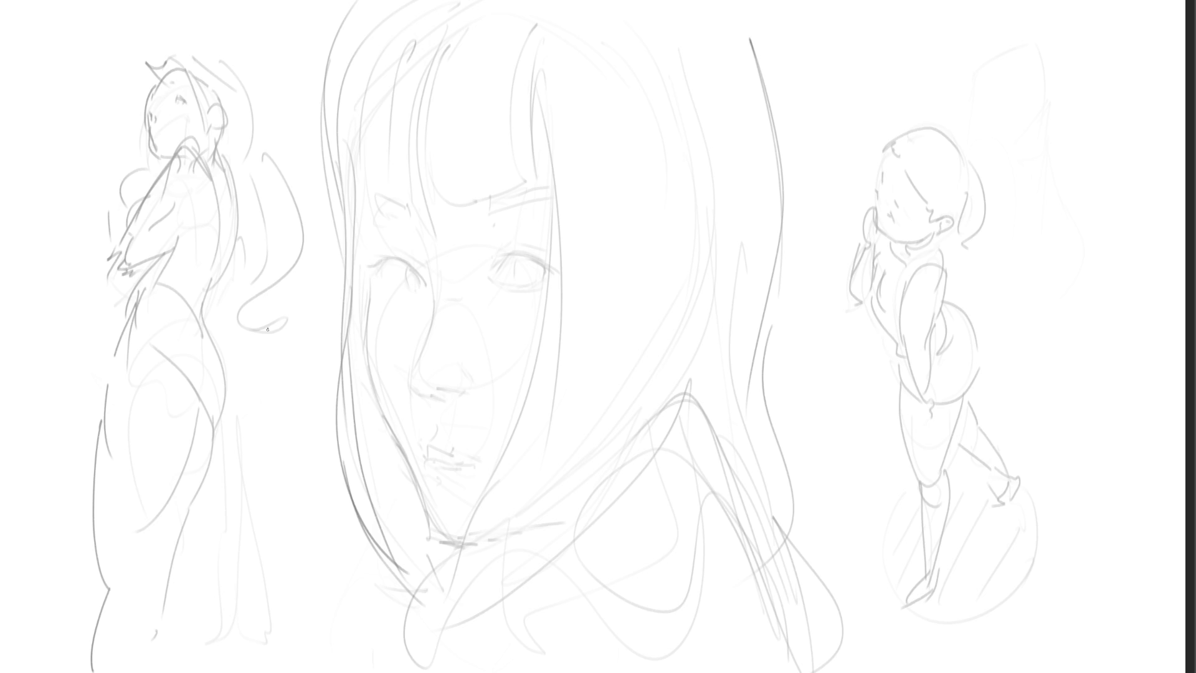
pyautogui.moveTo(409, 271); pyautogui.dragTo(421, 289)
pyautogui.moveTo(419, 279)
pyautogui.mouseDown()
pyautogui.moveTo(424, 288)
pyautogui.moveTo(382, 289)
pyautogui.moveTo(381, 261)
pyautogui.moveTo(420, 275)
pyautogui.moveTo(409, 266)
pyautogui.mouseUp()
# Darken the left eye's upper lid and ink both eyebrows and the right eyelid
pyautogui.moveTo(405, 264); pyautogui.dragTo(424, 278)
pyautogui.moveTo(403, 254); pyautogui.dragTo(419, 267)
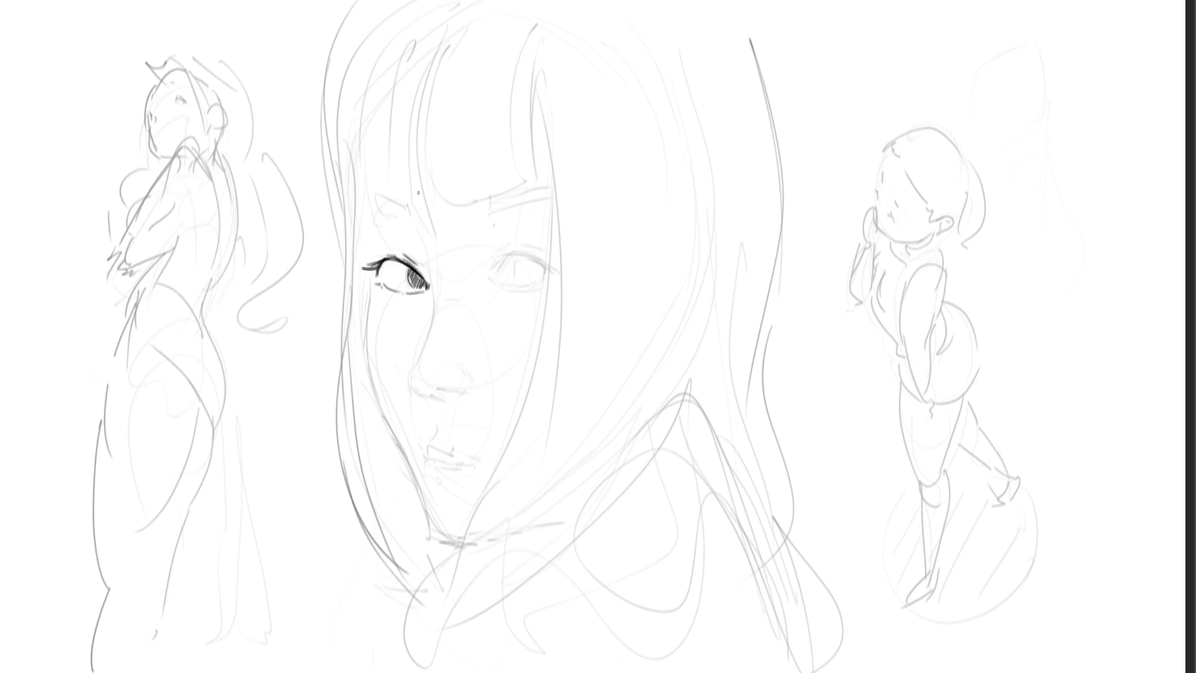
pyautogui.moveTo(365, 205)
pyautogui.mouseDown()
pyautogui.moveTo(415, 210)
pyautogui.moveTo(424, 226)
pyautogui.moveTo(530, 204)
pyautogui.moveTo(548, 186)
pyautogui.mouseUp()
pyautogui.moveTo(545, 188); pyautogui.dragTo(555, 202)
pyautogui.moveTo(560, 190); pyautogui.dragTo(581, 200)
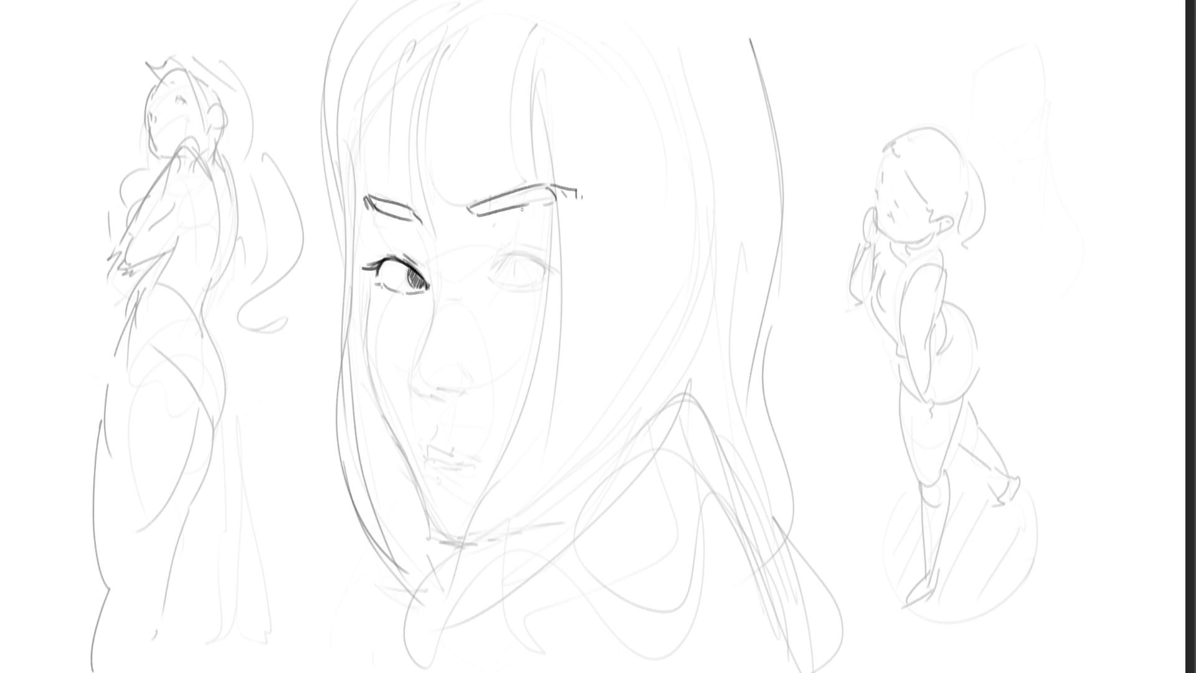
pyautogui.moveTo(505, 257)
pyautogui.mouseDown()
pyautogui.moveTo(485, 274)
pyautogui.moveTo(517, 253)
pyautogui.moveTo(535, 261)
pyautogui.moveTo(490, 284)
pyautogui.moveTo(511, 289)
pyautogui.moveTo(554, 280)
pyautogui.moveTo(518, 283)
pyautogui.moveTo(549, 281)
pyautogui.moveTo(519, 271)
pyautogui.moveTo(550, 282)
pyautogui.moveTo(544, 256)
pyautogui.moveTo(584, 261)
pyautogui.moveTo(514, 247)
pyautogui.moveTo(531, 243)
pyautogui.mouseUp()
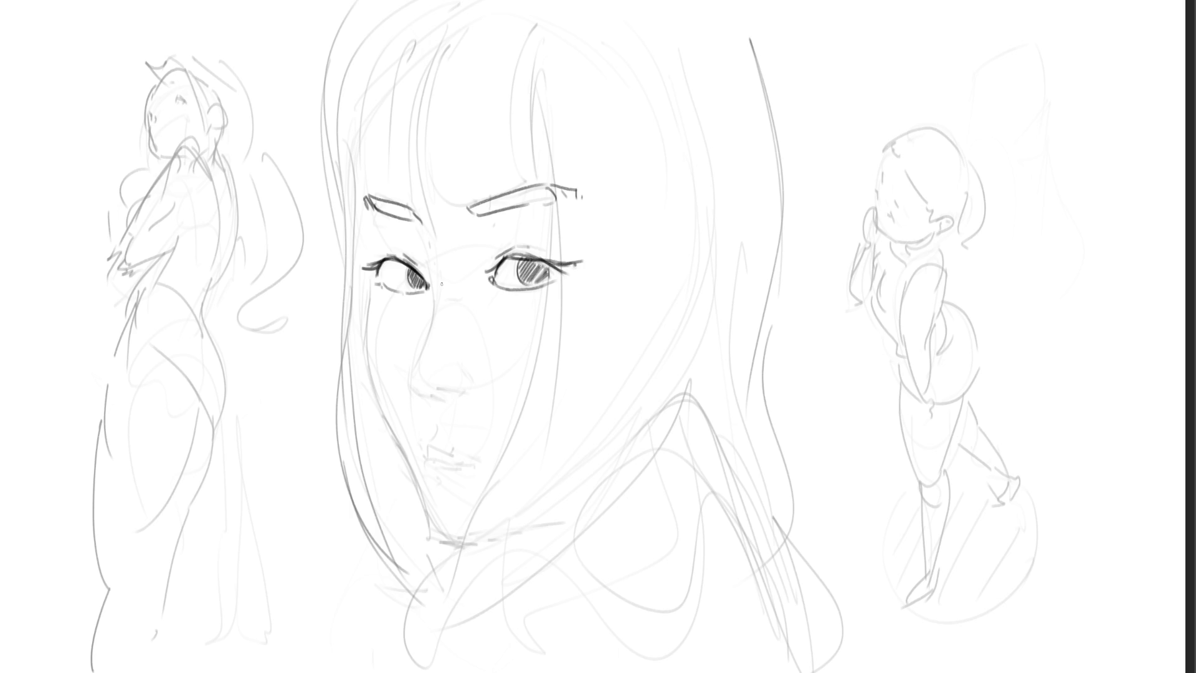
# Ink the nose, left side of the face, jawline, chin and neck
pyautogui.moveTo(421, 229)
pyautogui.mouseDown()
pyautogui.moveTo(434, 263)
pyautogui.moveTo(419, 391)
pyautogui.moveTo(451, 398)
pyautogui.moveTo(479, 381)
pyautogui.moveTo(418, 446)
pyautogui.moveTo(480, 463)
pyautogui.moveTo(444, 479)
pyautogui.mouseUp()
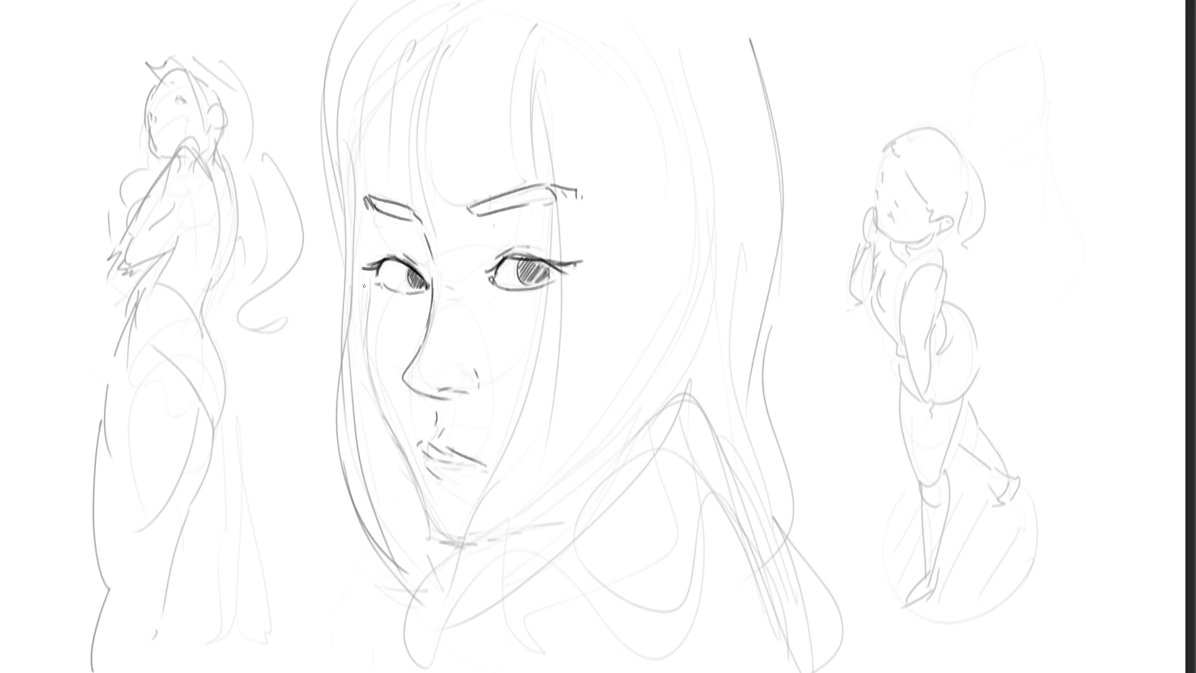
pyautogui.moveTo(364, 288)
pyautogui.mouseDown()
pyautogui.moveTo(362, 395)
pyautogui.moveTo(436, 538)
pyautogui.moveTo(520, 537)
pyautogui.mouseUp()
pyautogui.moveTo(431, 541); pyautogui.dragTo(564, 514)
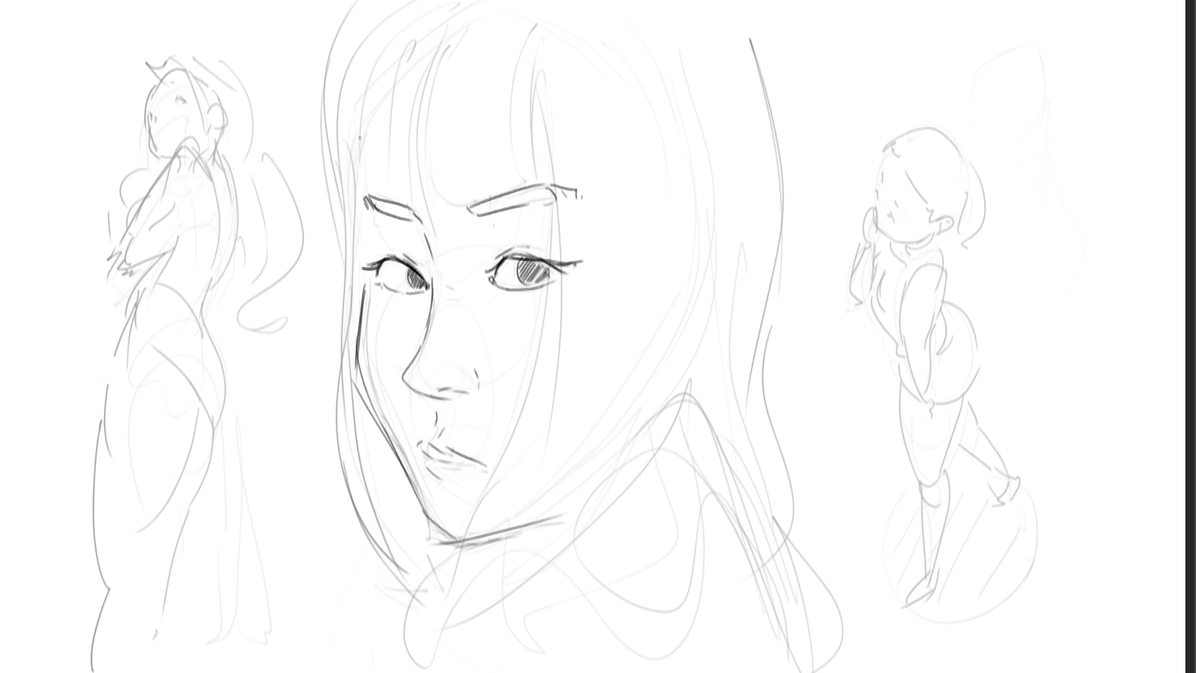
# Ink the bangs strands across the forehead
pyautogui.moveTo(400, 64); pyautogui.dragTo(352, 159)
pyautogui.moveTo(395, 79); pyautogui.dragTo(372, 190)
pyautogui.moveTo(412, 32); pyautogui.dragTo(429, 218)
pyautogui.moveTo(461, 54); pyautogui.dragTo(465, 218)
pyautogui.moveTo(530, 54); pyautogui.dragTo(539, 195)
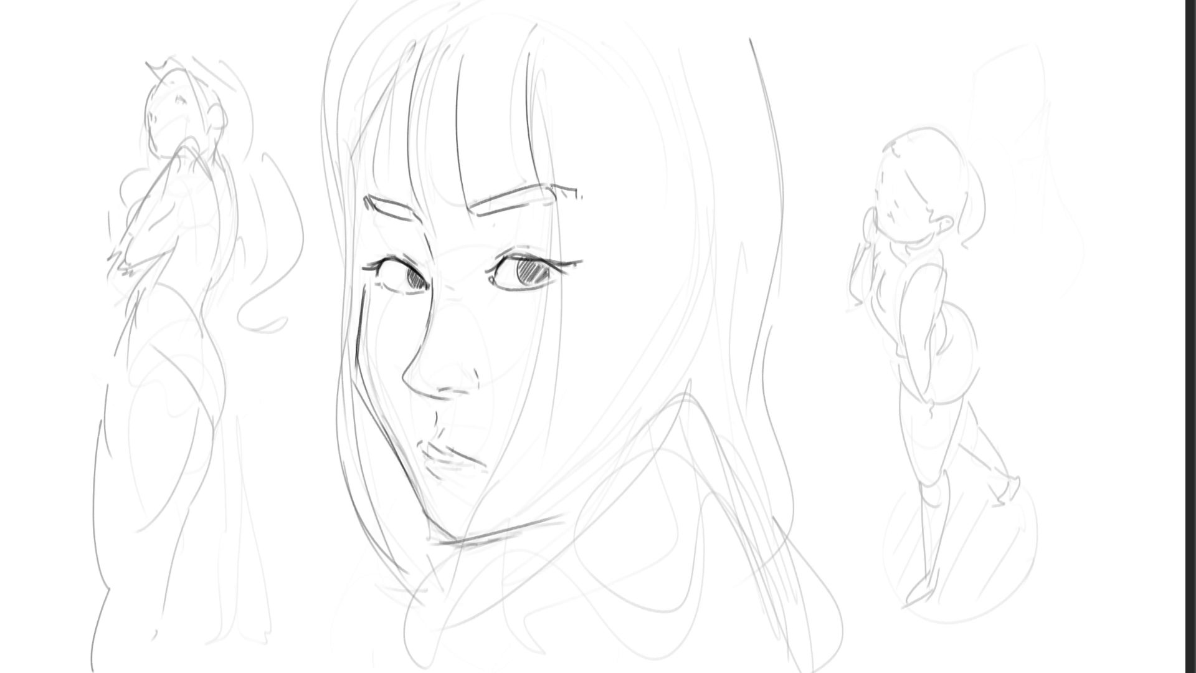
pyautogui.moveTo(551, 125); pyautogui.dragTo(547, 182)
# Ink long hair strands down the left side and across the top of the head
pyautogui.moveTo(375, 31); pyautogui.dragTo(341, 239)
pyautogui.moveTo(355, 118); pyautogui.dragTo(349, 293)
pyautogui.moveTo(424, 23); pyautogui.dragTo(346, 252)
pyautogui.moveTo(373, 65); pyautogui.dragTo(332, 128)
pyautogui.moveTo(442, 6); pyautogui.dragTo(344, 71)
pyautogui.moveTo(387, 1); pyautogui.dragTo(321, 60)
# Ink the long outer hair outlines on both sides, including a small curl and hooked strand
pyautogui.moveTo(612, 28); pyautogui.dragTo(662, 324)
pyautogui.moveTo(300, 107); pyautogui.dragTo(338, 100)
pyautogui.moveTo(352, 87)
pyautogui.mouseDown()
pyautogui.moveTo(295, 467)
pyautogui.moveTo(424, 589)
pyautogui.moveTo(566, 598)
pyautogui.mouseUp()
pyautogui.moveTo(576, 67)
pyautogui.mouseDown()
pyautogui.moveTo(588, 579)
pyautogui.moveTo(644, 494)
pyautogui.mouseUp()
pyautogui.moveTo(679, 102); pyautogui.dragTo(725, 355)
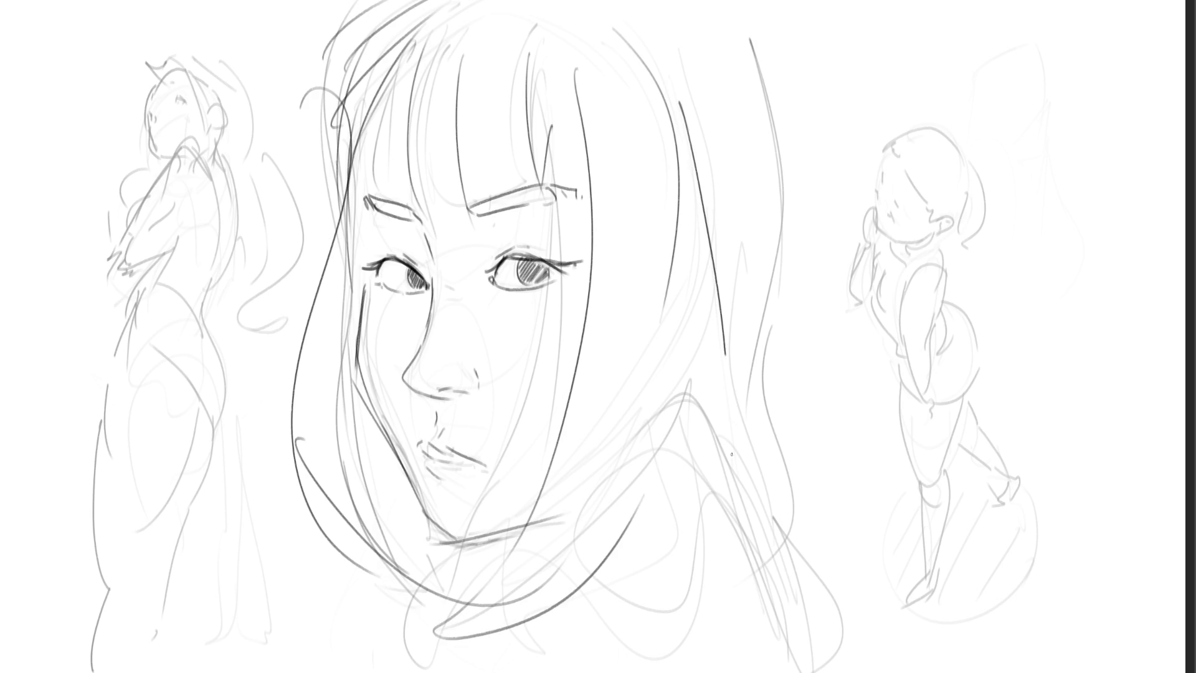
pyautogui.moveTo(731, 454); pyautogui.dragTo(731, 459)
pyautogui.moveTo(708, 24)
pyautogui.mouseDown()
pyautogui.moveTo(728, 64)
pyautogui.moveTo(790, 548)
pyautogui.mouseUp()
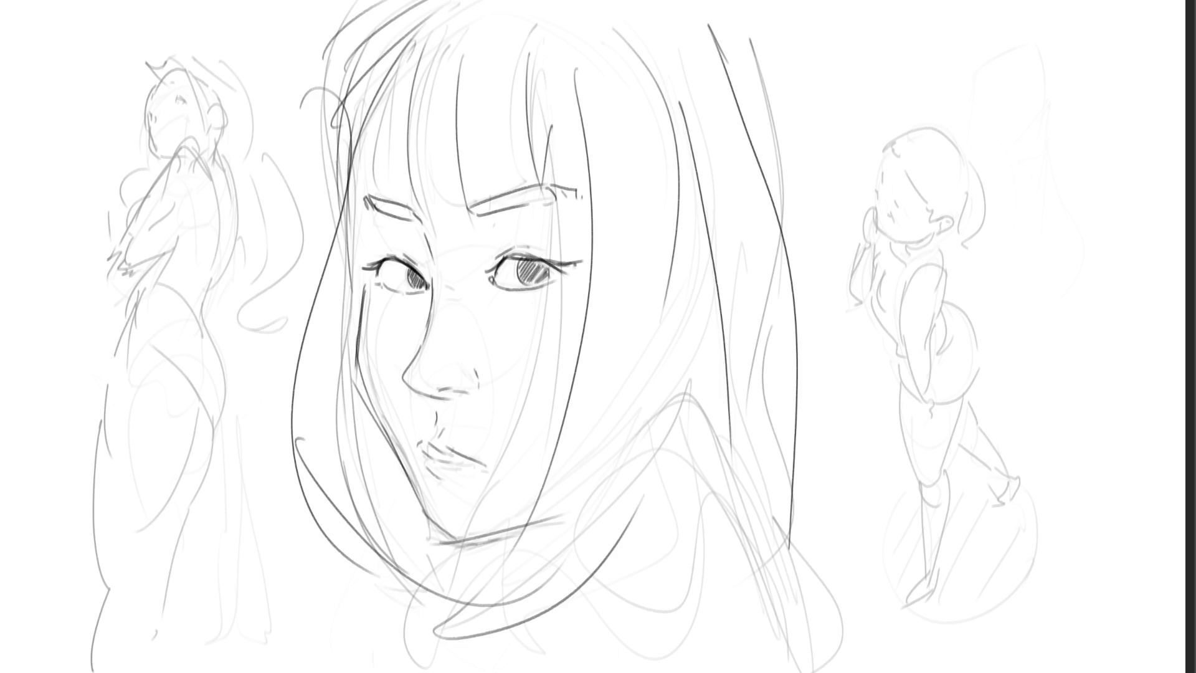
# Erase back the dark face lines, outline a small head, then clear the canvas with Delete
pyautogui.press('e')
pyautogui.moveTo(448, 94)
pyautogui.mouseDown()
pyautogui.moveTo(561, 529)
pyautogui.moveTo(400, 598)
pyautogui.mouseUp()
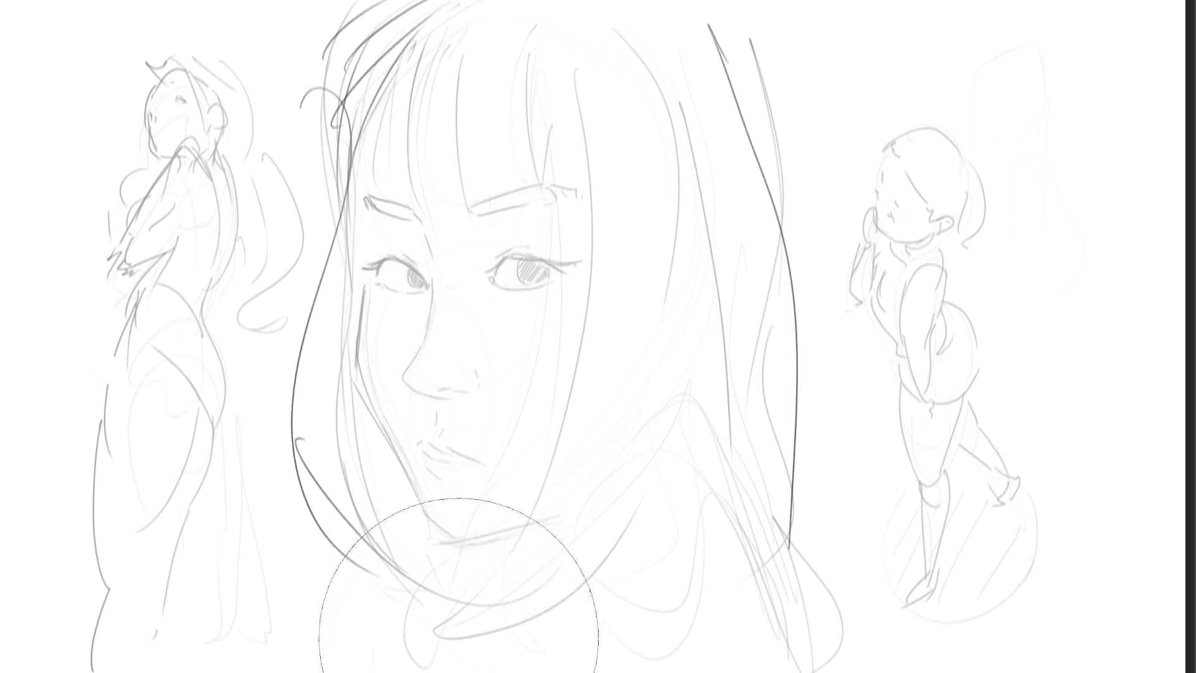
pyautogui.press('e')
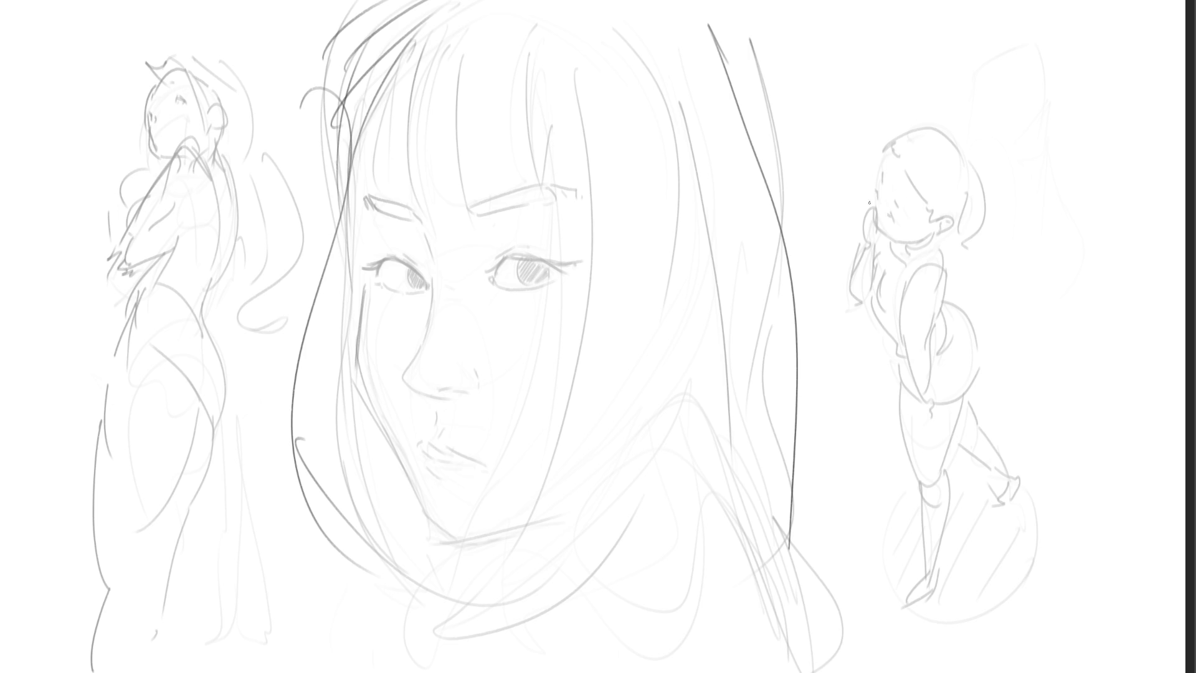
pyautogui.moveTo(871, 180); pyautogui.dragTo(952, 209)
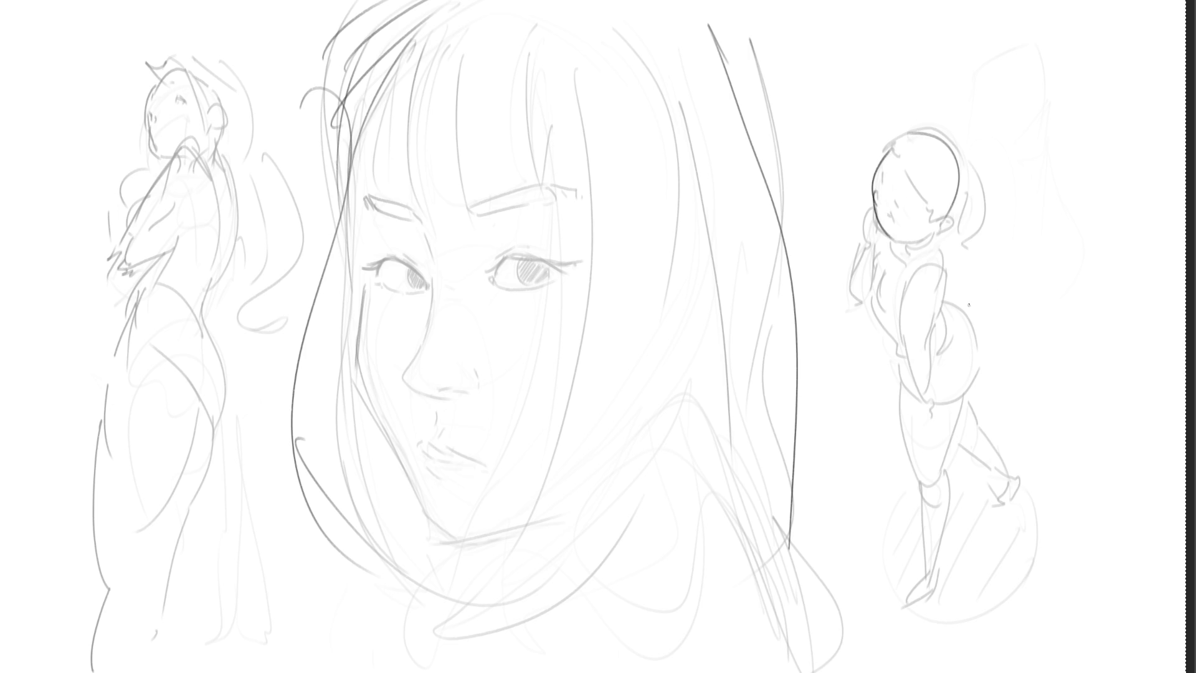
pyautogui.press('Delete')
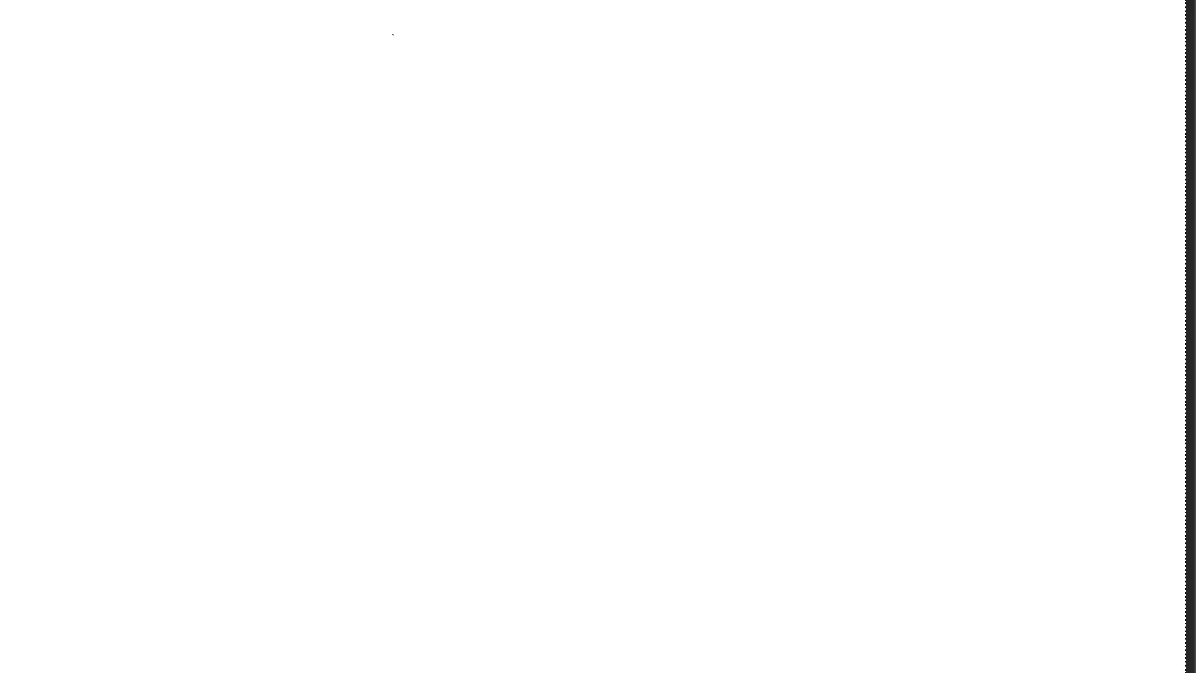
# Block in the back-view woman's head, back, side contours and spine lines
pyautogui.moveTo(393, 36)
pyautogui.mouseDown()
pyautogui.moveTo(380, 88)
pyautogui.moveTo(427, 25)
pyautogui.moveTo(434, 140)
pyautogui.moveTo(361, 168)
pyautogui.moveTo(415, 207)
pyautogui.mouseUp()
pyautogui.moveTo(447, 36)
pyautogui.mouseDown()
pyautogui.moveTo(439, 201)
pyautogui.moveTo(451, 74)
pyautogui.moveTo(444, 150)
pyautogui.moveTo(486, 167)
pyautogui.moveTo(467, 246)
pyautogui.mouseUp()
pyautogui.moveTo(345, 146); pyautogui.dragTo(373, 257)
pyautogui.moveTo(352, 184); pyautogui.dragTo(415, 347)
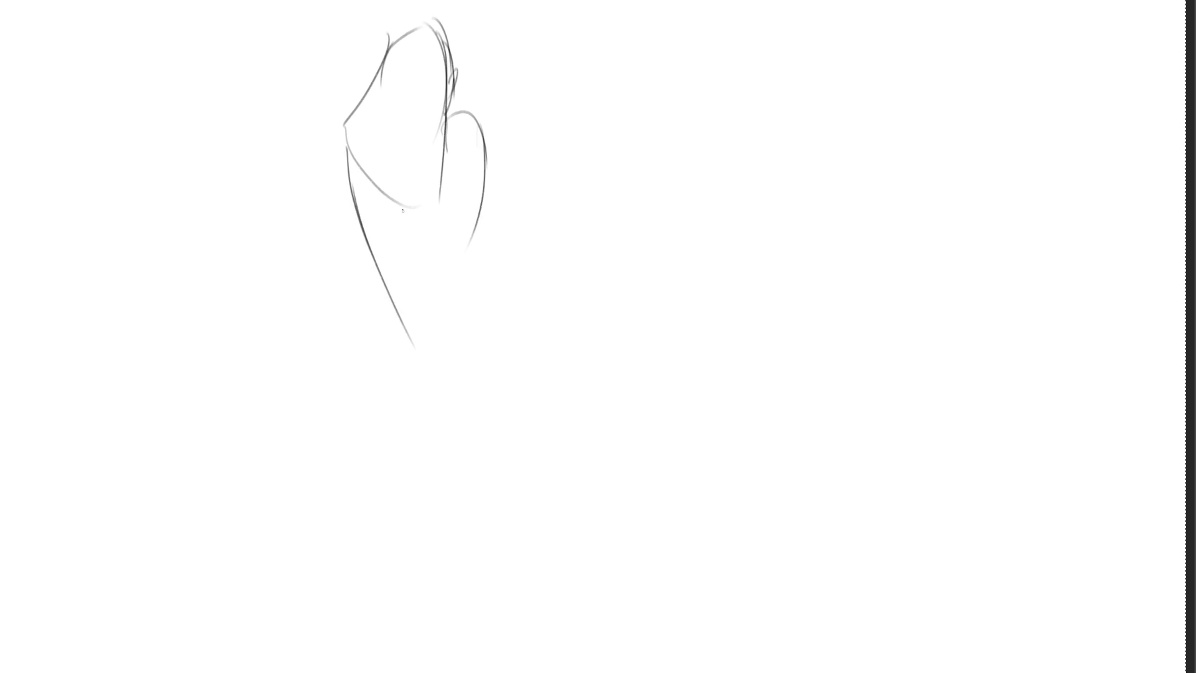
pyautogui.moveTo(403, 211); pyautogui.dragTo(427, 319)
pyautogui.moveTo(418, 335)
pyautogui.mouseDown()
pyautogui.moveTo(460, 308)
pyautogui.moveTo(470, 322)
pyautogui.mouseUp()
pyautogui.moveTo(467, 112)
pyautogui.mouseDown()
pyautogui.moveTo(504, 257)
pyautogui.moveTo(514, 243)
pyautogui.mouseUp()
# Sketch the raised arm, rounded hips, and both legs down to the feet
pyautogui.moveTo(515, 174); pyautogui.dragTo(504, 262)
pyautogui.moveTo(355, 158); pyautogui.dragTo(384, 292)
pyautogui.moveTo(377, 248)
pyautogui.mouseDown()
pyautogui.moveTo(386, 320)
pyautogui.moveTo(461, 303)
pyautogui.mouseUp()
pyautogui.moveTo(466, 235)
pyautogui.mouseDown()
pyautogui.moveTo(437, 368)
pyautogui.moveTo(454, 392)
pyautogui.moveTo(423, 397)
pyautogui.mouseUp()
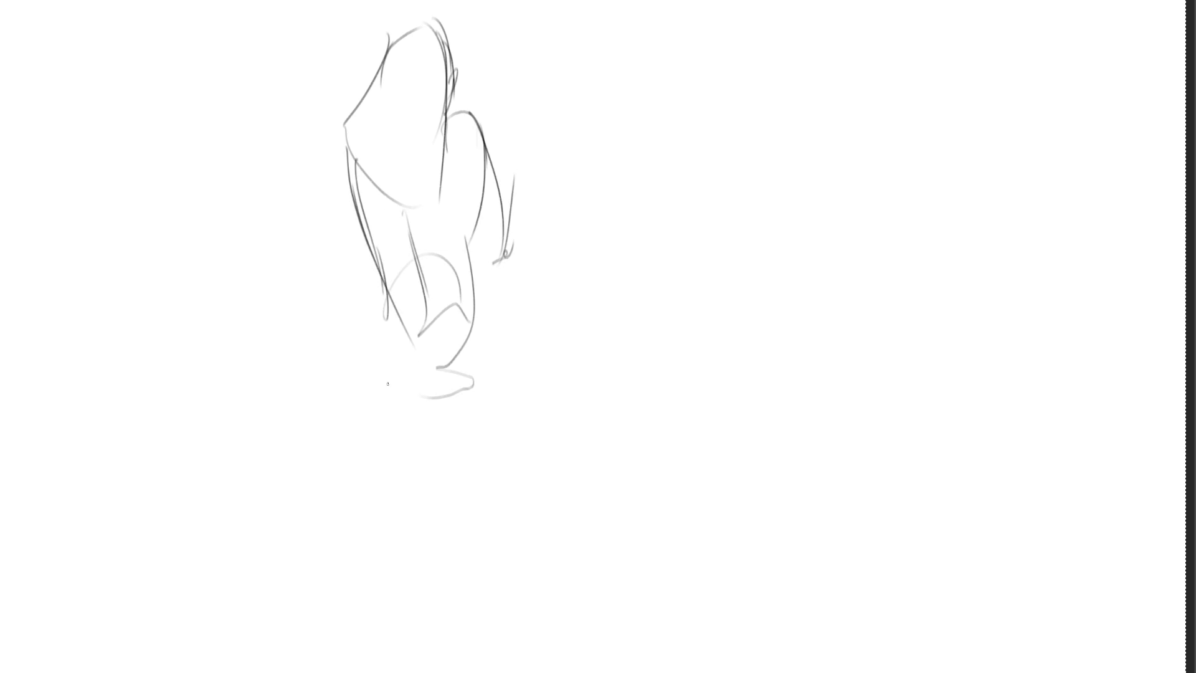
pyautogui.moveTo(386, 281)
pyautogui.mouseDown()
pyautogui.moveTo(374, 461)
pyautogui.moveTo(474, 407)
pyautogui.mouseUp()
pyautogui.moveTo(485, 304); pyautogui.dragTo(503, 408)
pyautogui.moveTo(479, 288)
pyautogui.mouseDown()
pyautogui.moveTo(489, 449)
pyautogui.moveTo(505, 399)
pyautogui.moveTo(536, 606)
pyautogui.mouseUp()
pyautogui.moveTo(447, 493); pyautogui.dragTo(468, 528)
pyautogui.moveTo(500, 585)
pyautogui.mouseDown()
pyautogui.moveTo(548, 626)
pyautogui.moveTo(572, 671)
pyautogui.mouseUp()
pyautogui.moveTo(347, 422)
pyautogui.mouseDown()
pyautogui.moveTo(414, 476)
pyautogui.moveTo(421, 500)
pyautogui.moveTo(372, 664)
pyautogui.moveTo(428, 585)
pyautogui.mouseUp()
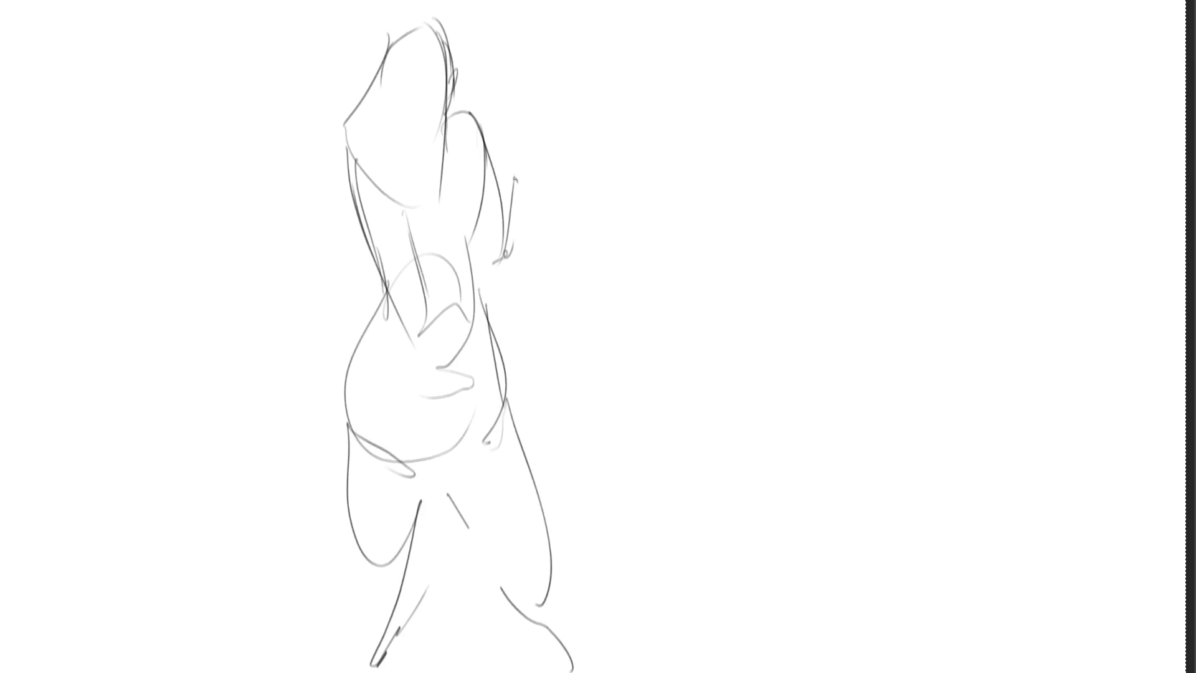
# Add the raised hand with fingers, the left upper arm and forearm, and the waist curve
pyautogui.moveTo(514, 179); pyautogui.dragTo(529, 166)
pyautogui.moveTo(526, 170)
pyautogui.mouseDown()
pyautogui.moveTo(538, 184)
pyautogui.moveTo(517, 222)
pyautogui.moveTo(541, 182)
pyautogui.moveTo(533, 206)
pyautogui.mouseUp()
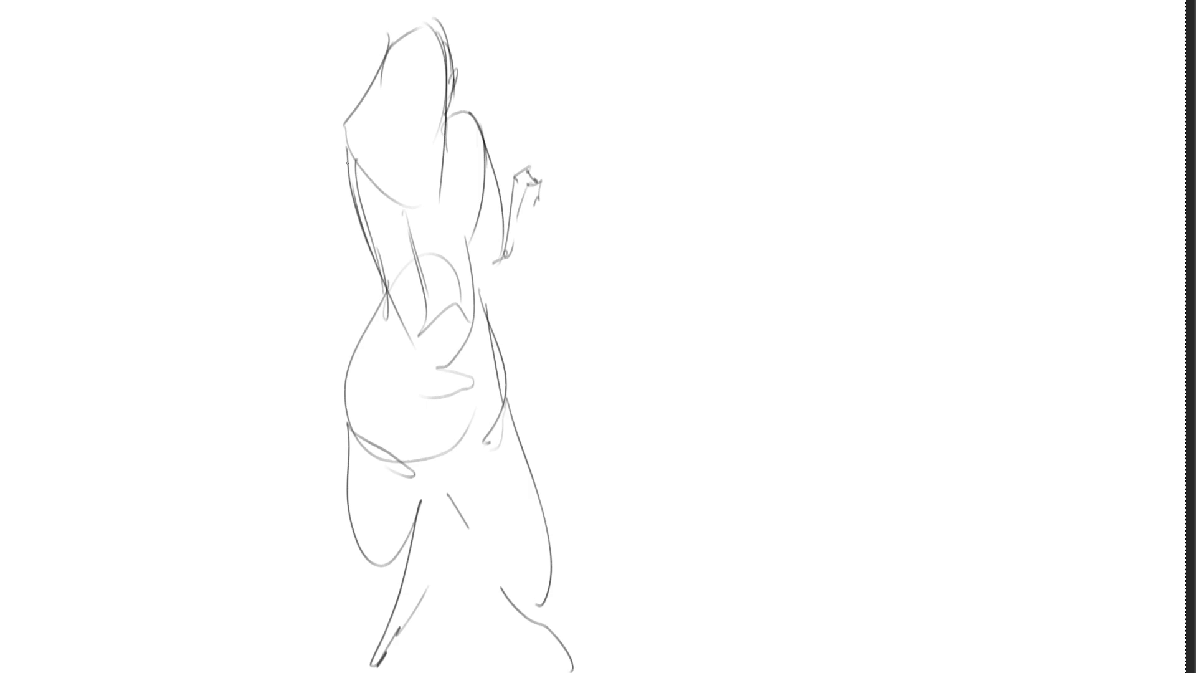
pyautogui.moveTo(342, 125)
pyautogui.mouseDown()
pyautogui.moveTo(307, 235)
pyautogui.moveTo(360, 225)
pyautogui.moveTo(351, 265)
pyautogui.moveTo(372, 273)
pyautogui.mouseUp()
pyautogui.moveTo(363, 238)
pyautogui.mouseDown()
pyautogui.moveTo(367, 269)
pyautogui.moveTo(430, 277)
pyautogui.mouseUp()
pyautogui.moveTo(547, 201); pyautogui.dragTo(564, 187)
pyautogui.moveTo(563, 213); pyautogui.dragTo(554, 224)
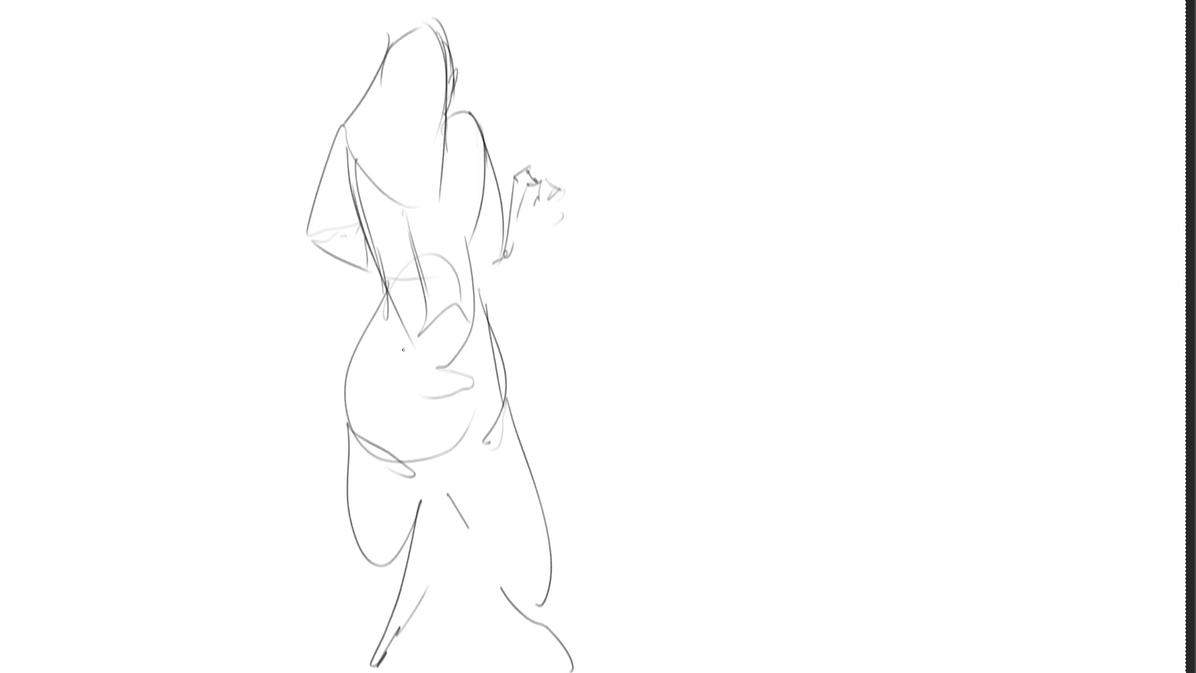
pyautogui.moveTo(379, 328); pyautogui.dragTo(449, 325)
pyautogui.moveTo(401, 225); pyautogui.dragTo(412, 255)
# Refine the hair and head contours and add accent lines along the arm and right leg
pyautogui.moveTo(382, 58)
pyautogui.mouseDown()
pyautogui.moveTo(313, 116)
pyautogui.moveTo(336, 167)
pyautogui.mouseUp()
pyautogui.moveTo(371, 177); pyautogui.dragTo(415, 205)
pyautogui.moveTo(447, 101); pyautogui.dragTo(432, 204)
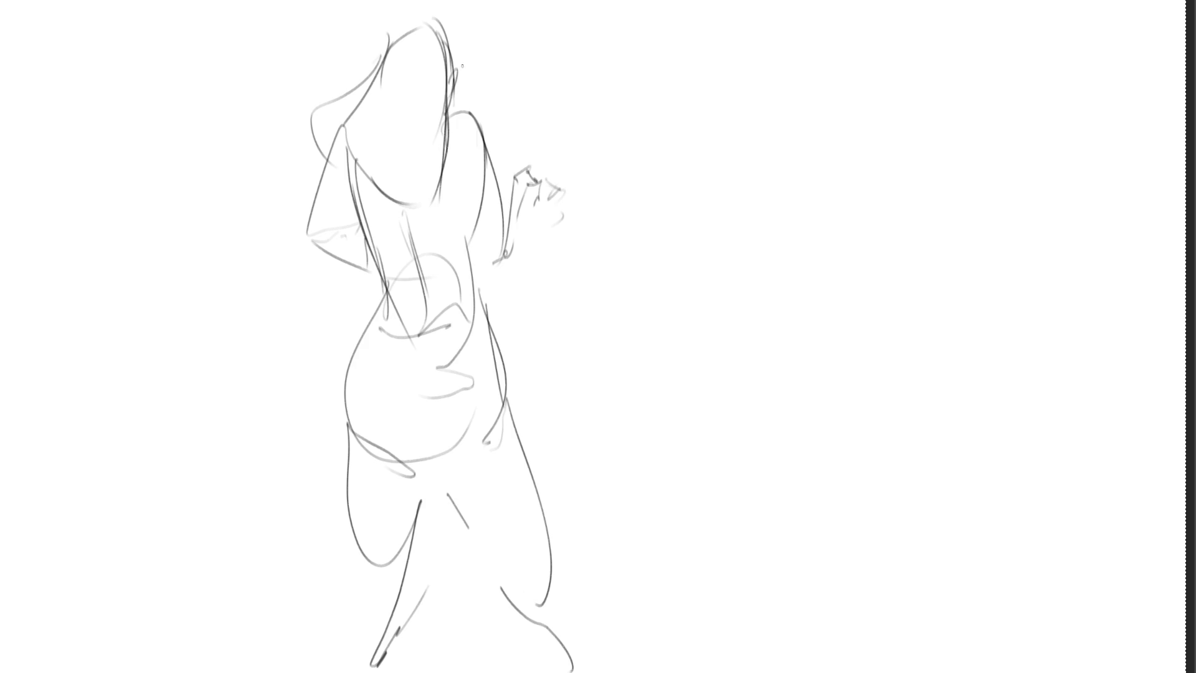
pyautogui.moveTo(462, 69); pyautogui.dragTo(467, 105)
pyautogui.moveTo(497, 198); pyautogui.dragTo(493, 228)
pyautogui.moveTo(527, 467); pyautogui.dragTo(531, 600)
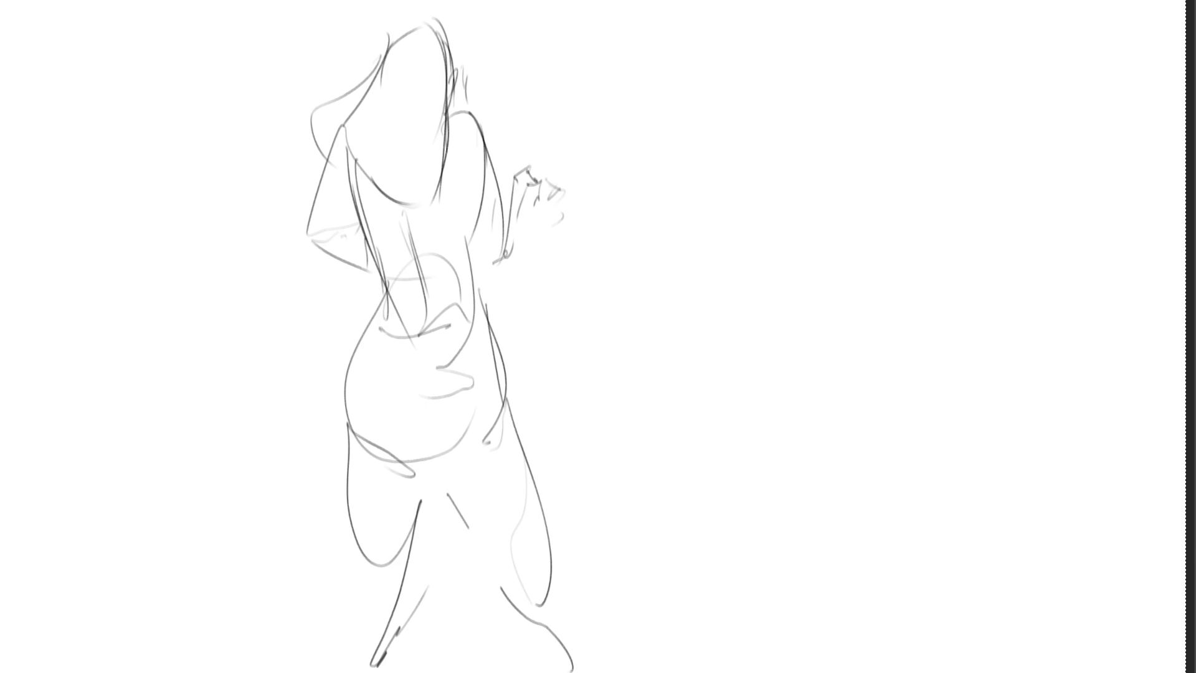
# Rough in an arch-shaped form right of the woman, with an inner arch, side lines and a small loop
pyautogui.moveTo(689, 178); pyautogui.dragTo(749, 92)
pyautogui.moveTo(755, 103)
pyautogui.mouseDown()
pyautogui.moveTo(775, 172)
pyautogui.moveTo(770, 222)
pyautogui.mouseUp()
pyautogui.moveTo(690, 194)
pyautogui.mouseDown()
pyautogui.moveTo(701, 241)
pyautogui.moveTo(770, 260)
pyautogui.moveTo(768, 156)
pyautogui.moveTo(807, 350)
pyautogui.mouseUp()
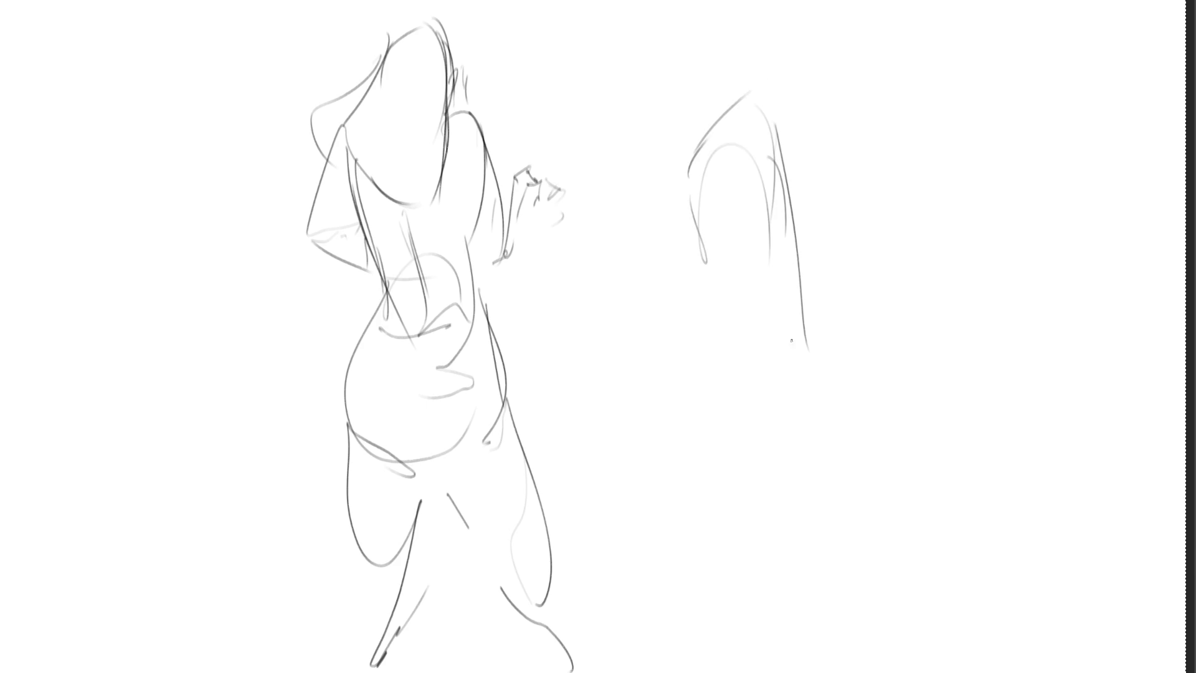
pyautogui.moveTo(701, 309); pyautogui.dragTo(772, 336)
pyautogui.moveTo(706, 313)
pyautogui.mouseDown()
pyautogui.moveTo(779, 324)
pyautogui.moveTo(840, 198)
pyautogui.mouseUp()
pyautogui.moveTo(835, 202)
pyautogui.mouseDown()
pyautogui.moveTo(856, 159)
pyautogui.moveTo(864, 259)
pyautogui.mouseUp()
pyautogui.moveTo(868, 238); pyautogui.dragTo(897, 231)
# Sketch the wizard's rounded head with facial features, chin, neck and shoulder lines
pyautogui.moveTo(822, 168); pyautogui.dragTo(846, 156)
pyautogui.moveTo(817, 167)
pyautogui.mouseDown()
pyautogui.moveTo(928, 106)
pyautogui.moveTo(925, 198)
pyautogui.mouseUp()
pyautogui.moveTo(924, 199)
pyautogui.mouseDown()
pyautogui.moveTo(878, 236)
pyautogui.moveTo(889, 243)
pyautogui.mouseUp()
pyautogui.moveTo(910, 181); pyautogui.dragTo(909, 168)
pyautogui.moveTo(866, 124); pyautogui.dragTo(885, 115)
pyautogui.moveTo(886, 123)
pyautogui.mouseDown()
pyautogui.moveTo(891, 138)
pyautogui.moveTo(872, 136)
pyautogui.moveTo(932, 153)
pyautogui.moveTo(898, 175)
pyautogui.mouseUp()
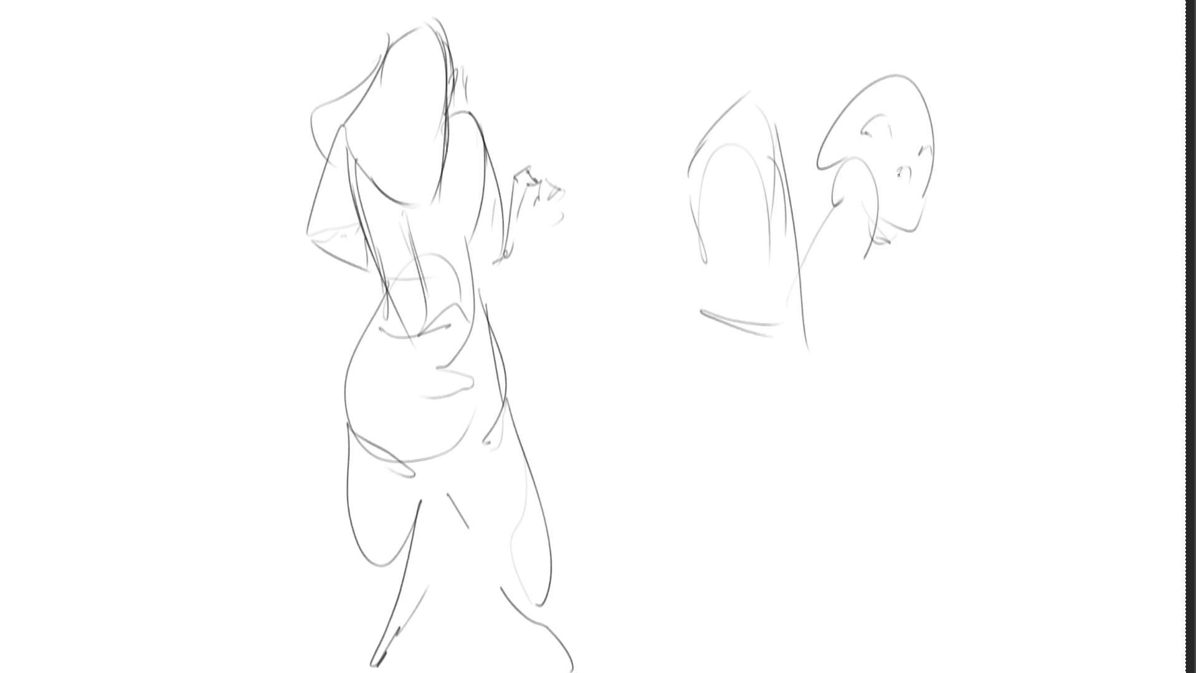
pyautogui.moveTo(890, 91); pyautogui.dragTo(888, 99)
pyautogui.moveTo(892, 219); pyautogui.dragTo(858, 267)
pyautogui.moveTo(825, 190); pyautogui.dragTo(810, 232)
pyautogui.moveTo(830, 219); pyautogui.dragTo(851, 247)
pyautogui.moveTo(828, 151)
pyautogui.mouseDown()
pyautogui.moveTo(821, 140)
pyautogui.moveTo(825, 150)
pyautogui.moveTo(892, 57)
pyautogui.moveTo(964, 176)
pyautogui.moveTo(912, 212)
pyautogui.mouseUp()
# Block in the pointed hat above the head with its side and cross lines
pyautogui.moveTo(859, 54)
pyautogui.mouseDown()
pyautogui.moveTo(802, 56)
pyautogui.moveTo(801, 138)
pyautogui.mouseUp()
pyautogui.moveTo(783, 208); pyautogui.dragTo(815, 201)
pyautogui.moveTo(819, 214); pyautogui.dragTo(839, 218)
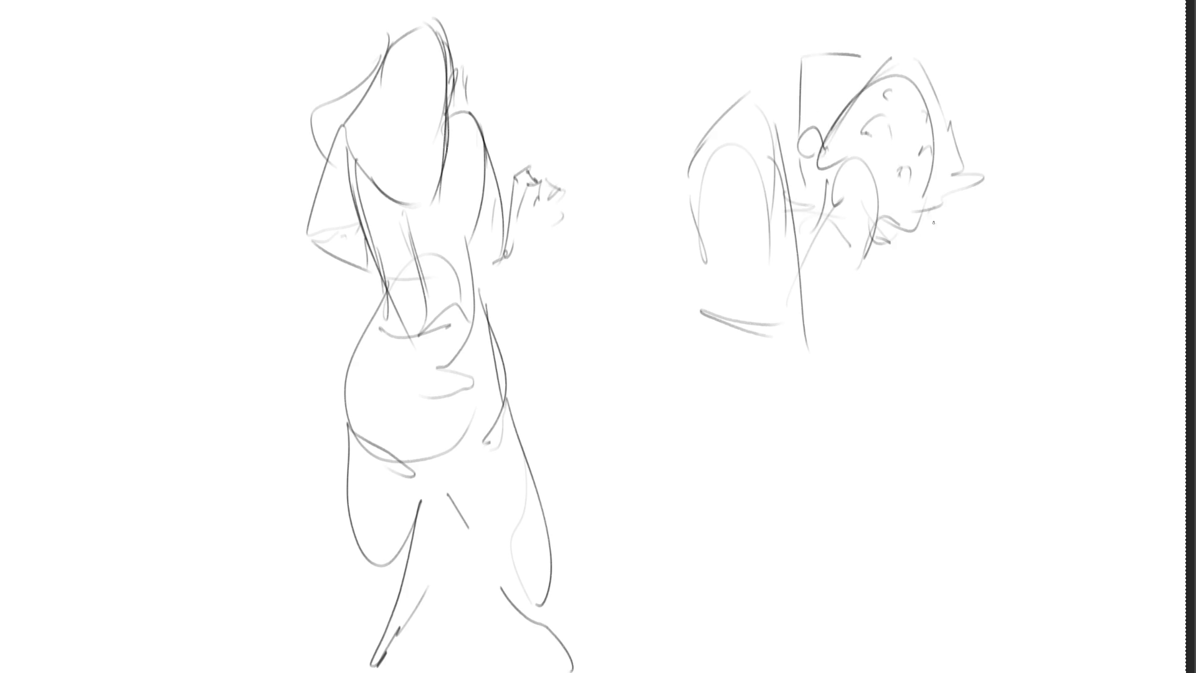
pyautogui.moveTo(934, 247)
pyautogui.mouseDown()
pyautogui.moveTo(990, 209)
pyautogui.moveTo(1121, 266)
pyautogui.mouseUp()
# Sweep in the cape strokes to the right and the leaping lower body
pyautogui.moveTo(1057, 148)
pyautogui.mouseDown()
pyautogui.moveTo(1087, 138)
pyautogui.moveTo(1134, 182)
pyautogui.moveTo(1062, 378)
pyautogui.mouseUp()
pyautogui.moveTo(1113, 300); pyautogui.dragTo(1084, 352)
pyautogui.moveTo(1136, 232); pyautogui.dragTo(1131, 319)
pyautogui.moveTo(1151, 260); pyautogui.dragTo(1132, 321)
pyautogui.moveTo(984, 226)
pyautogui.mouseDown()
pyautogui.moveTo(920, 269)
pyautogui.moveTo(1034, 319)
pyautogui.mouseUp()
pyautogui.moveTo(1034, 319); pyautogui.dragTo(969, 378)
pyautogui.moveTo(919, 310); pyautogui.dragTo(862, 355)
pyautogui.moveTo(720, 239)
pyautogui.mouseDown()
pyautogui.moveTo(711, 187)
pyautogui.moveTo(754, 200)
pyautogui.moveTo(708, 203)
pyautogui.moveTo(781, 300)
pyautogui.moveTo(904, 283)
pyautogui.moveTo(914, 321)
pyautogui.moveTo(873, 431)
pyautogui.moveTo(786, 473)
pyautogui.moveTo(966, 506)
pyautogui.moveTo(897, 566)
pyautogui.moveTo(852, 525)
pyautogui.mouseUp()
pyautogui.moveTo(775, 308)
pyautogui.mouseDown()
pyautogui.moveTo(689, 498)
pyautogui.moveTo(996, 540)
pyautogui.mouseUp()
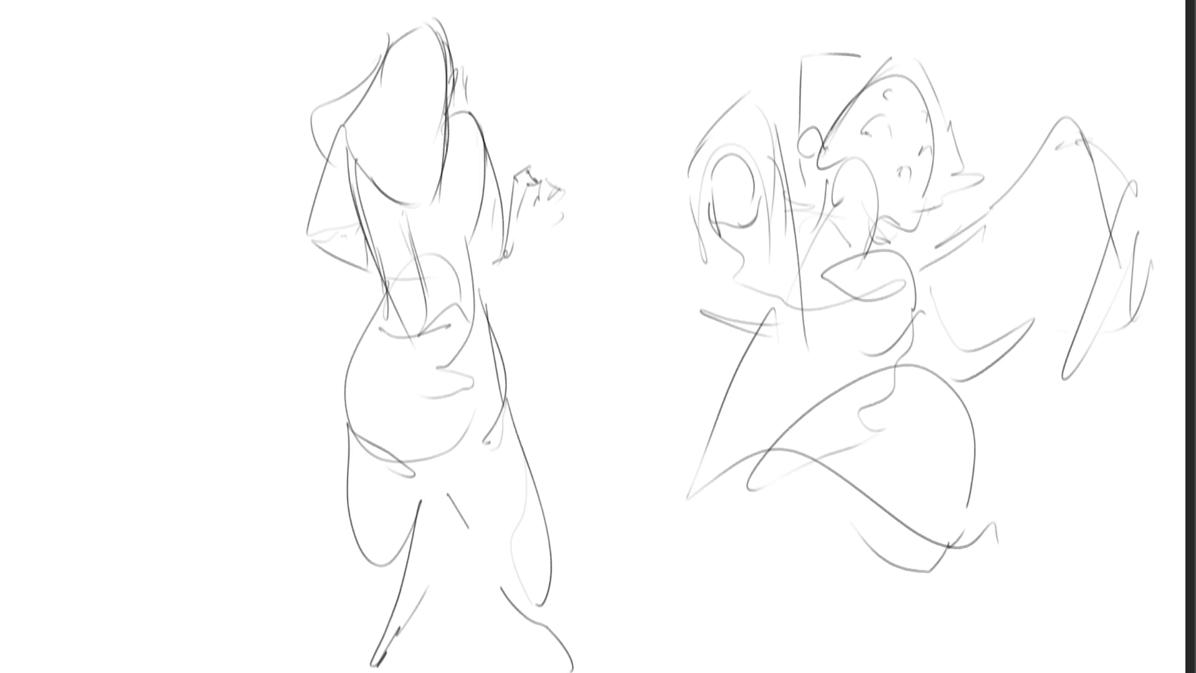
# With the canvas mirrored, darken the woman's torso and waist, then draw her hips and both legs
pyautogui.press('m')
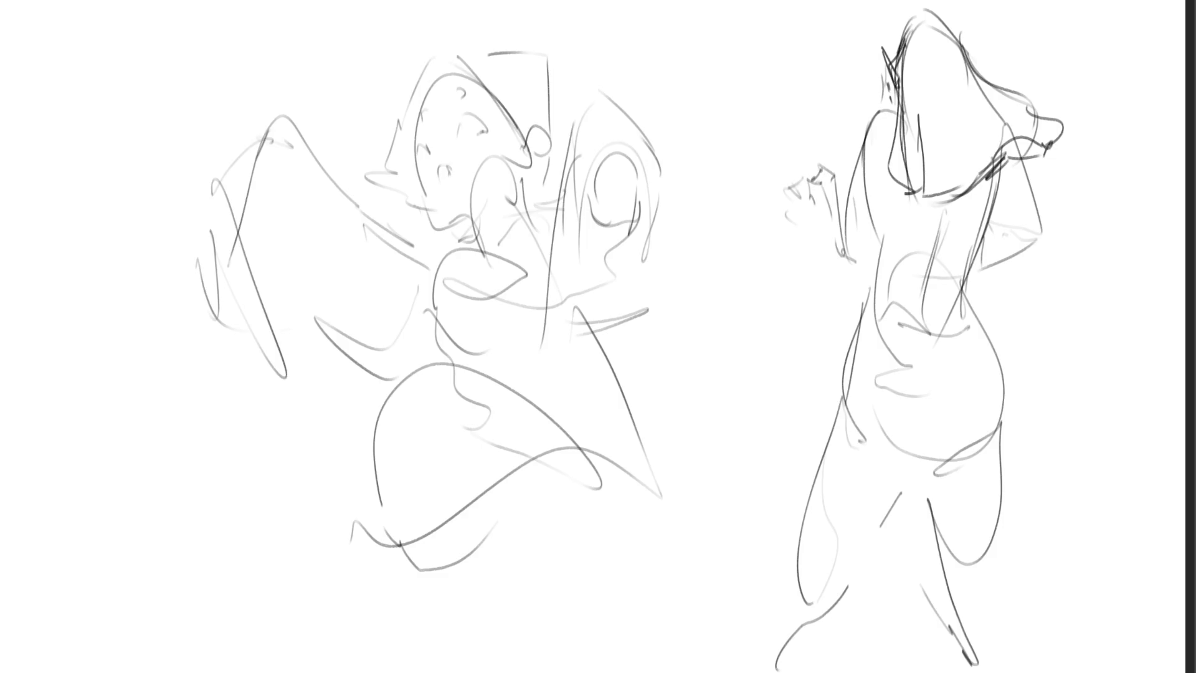
pyautogui.moveTo(896, 111)
pyautogui.mouseDown()
pyautogui.moveTo(859, 153)
pyautogui.moveTo(844, 255)
pyautogui.moveTo(867, 233)
pyautogui.moveTo(941, 303)
pyautogui.mouseUp()
pyautogui.moveTo(884, 262)
pyautogui.mouseDown()
pyautogui.moveTo(956, 290)
pyautogui.moveTo(966, 277)
pyautogui.moveTo(867, 300)
pyautogui.moveTo(912, 355)
pyautogui.moveTo(966, 312)
pyautogui.moveTo(944, 383)
pyautogui.mouseUp()
pyautogui.moveTo(971, 309)
pyautogui.mouseDown()
pyautogui.moveTo(1004, 423)
pyautogui.moveTo(947, 461)
pyautogui.mouseUp()
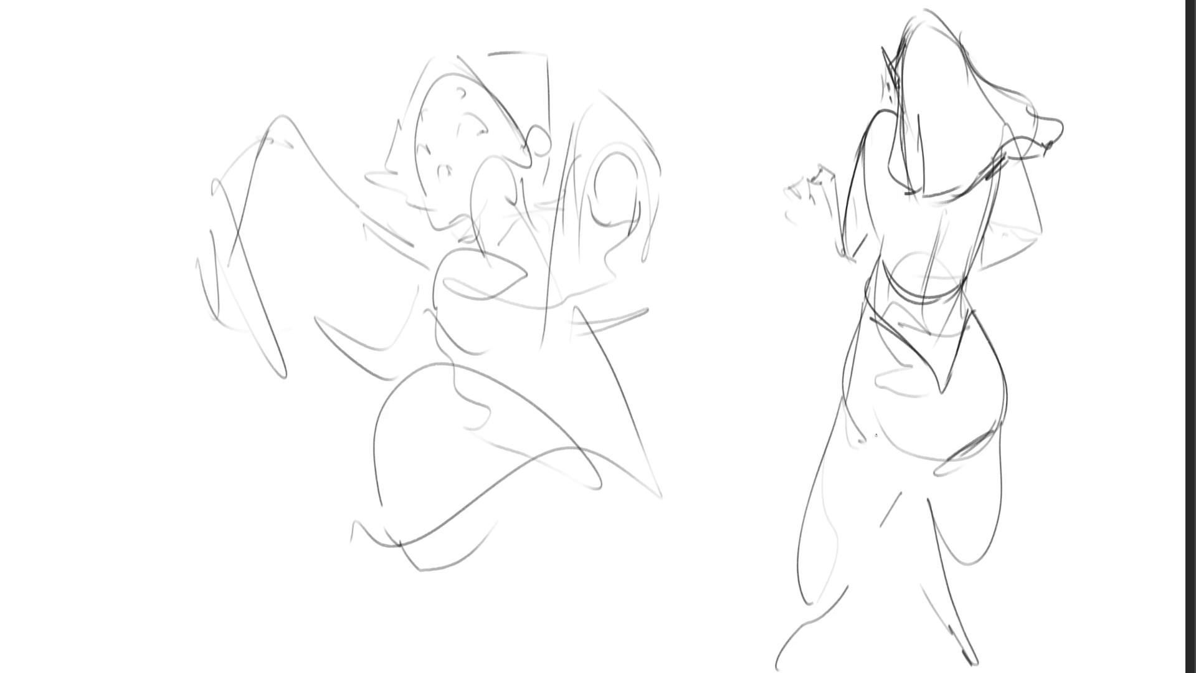
pyautogui.moveTo(877, 437)
pyautogui.mouseDown()
pyautogui.moveTo(945, 419)
pyautogui.moveTo(924, 487)
pyautogui.mouseUp()
pyautogui.moveTo(858, 316)
pyautogui.mouseDown()
pyautogui.moveTo(835, 404)
pyautogui.moveTo(823, 590)
pyautogui.mouseUp()
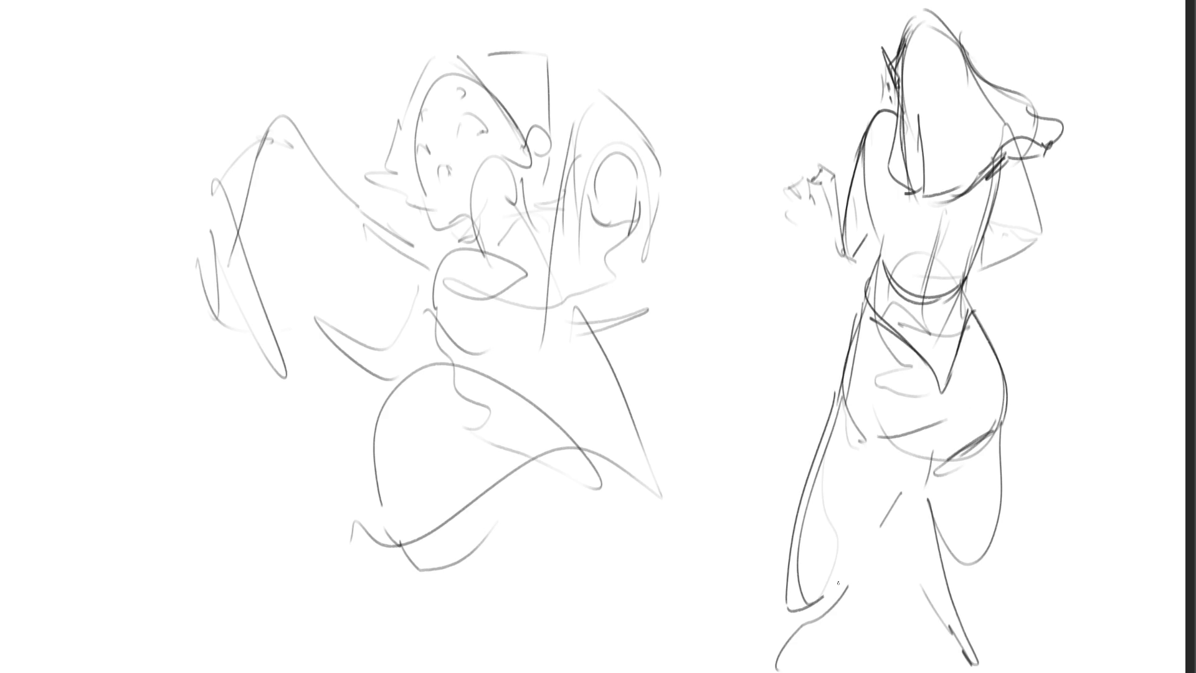
pyautogui.moveTo(906, 448)
pyautogui.mouseDown()
pyautogui.moveTo(845, 566)
pyautogui.moveTo(947, 570)
pyautogui.mouseUp()
pyautogui.moveTo(998, 425); pyautogui.dragTo(1000, 586)
pyautogui.moveTo(967, 610); pyautogui.dragTo(975, 621)
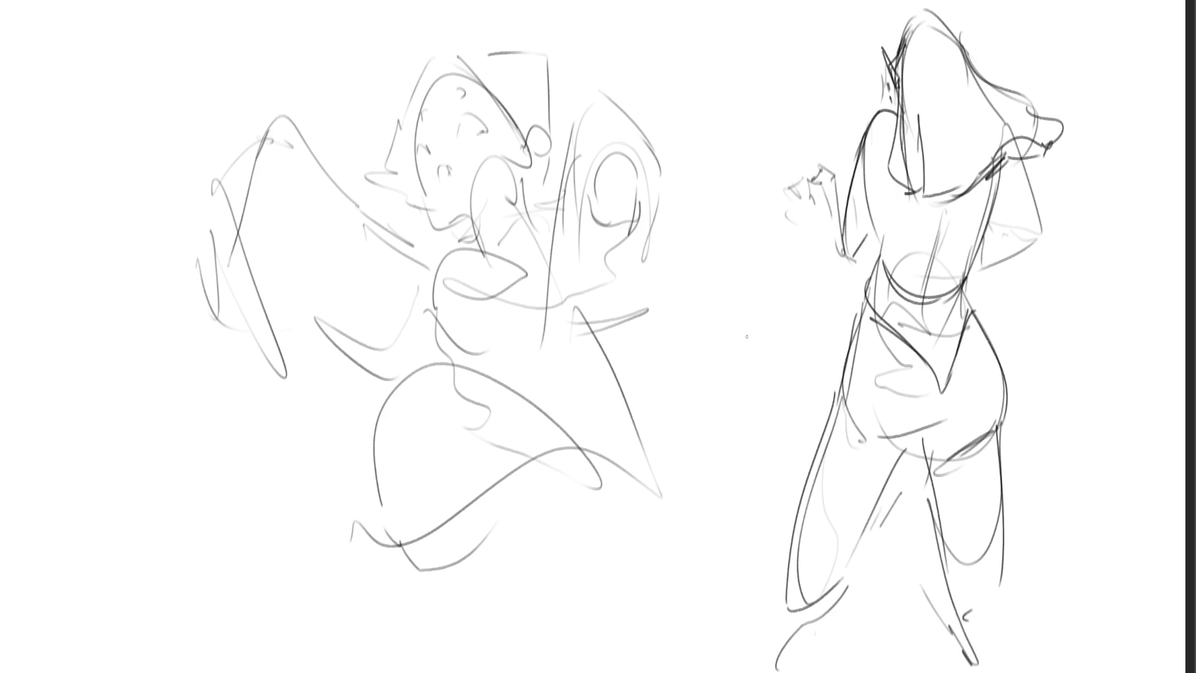
# Draw the woman's second raised arm with a spiky hand, then fade the wizard sketch with a large eraser
pyautogui.moveTo(1010, 229); pyautogui.dragTo(1048, 243)
pyautogui.moveTo(1039, 204); pyautogui.dragTo(1100, 190)
pyautogui.moveTo(1101, 190); pyautogui.dragTo(1043, 242)
pyautogui.moveTo(1101, 187)
pyautogui.mouseDown()
pyautogui.moveTo(1112, 175)
pyautogui.moveTo(1118, 190)
pyautogui.mouseUp()
pyautogui.moveTo(1110, 186)
pyautogui.mouseDown()
pyautogui.moveTo(1098, 190)
pyautogui.moveTo(1107, 160)
pyautogui.mouseUp()
pyautogui.moveTo(1107, 160)
pyautogui.mouseDown()
pyautogui.moveTo(1112, 194)
pyautogui.moveTo(1135, 195)
pyautogui.mouseUp()
pyautogui.moveTo(1135, 195); pyautogui.dragTo(1108, 218)
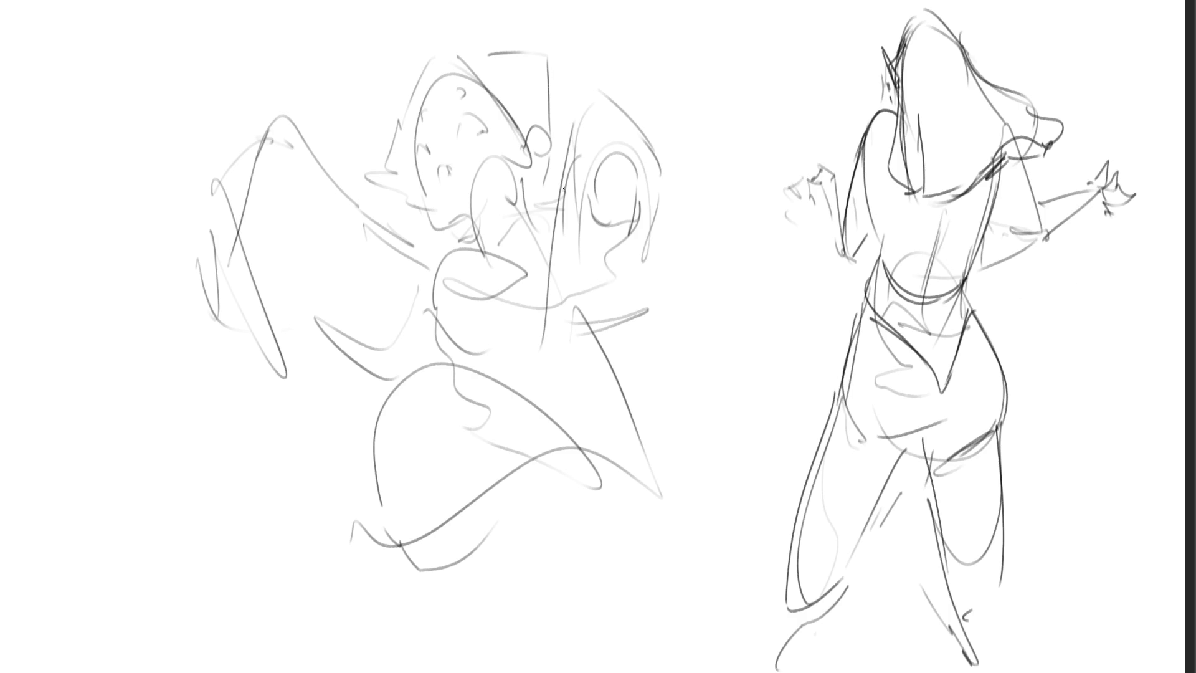
pyautogui.press('e')
pyautogui.moveTo(564, 188)
pyautogui.mouseDown()
pyautogui.moveTo(548, 94)
pyautogui.moveTo(227, 401)
pyautogui.moveTo(539, 666)
pyautogui.moveTo(539, 597)
pyautogui.mouseUp()
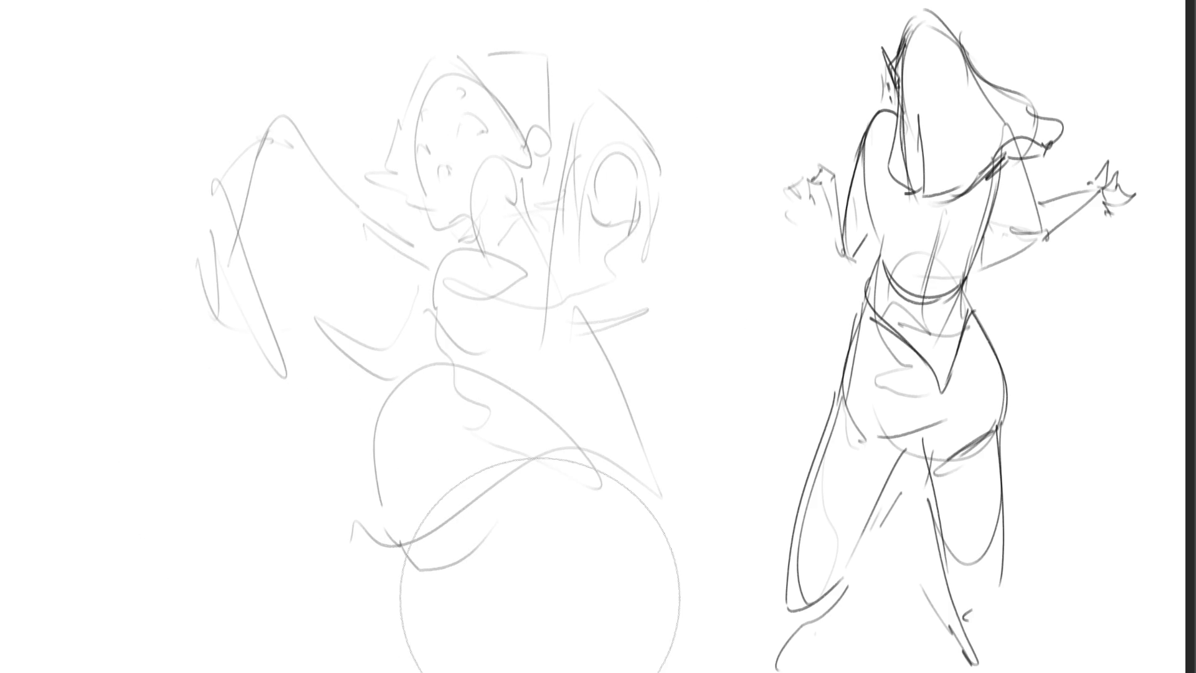
# With a small brush, ink the wizard's two eyes, jaw line and pointed ear
pyautogui.press('e')
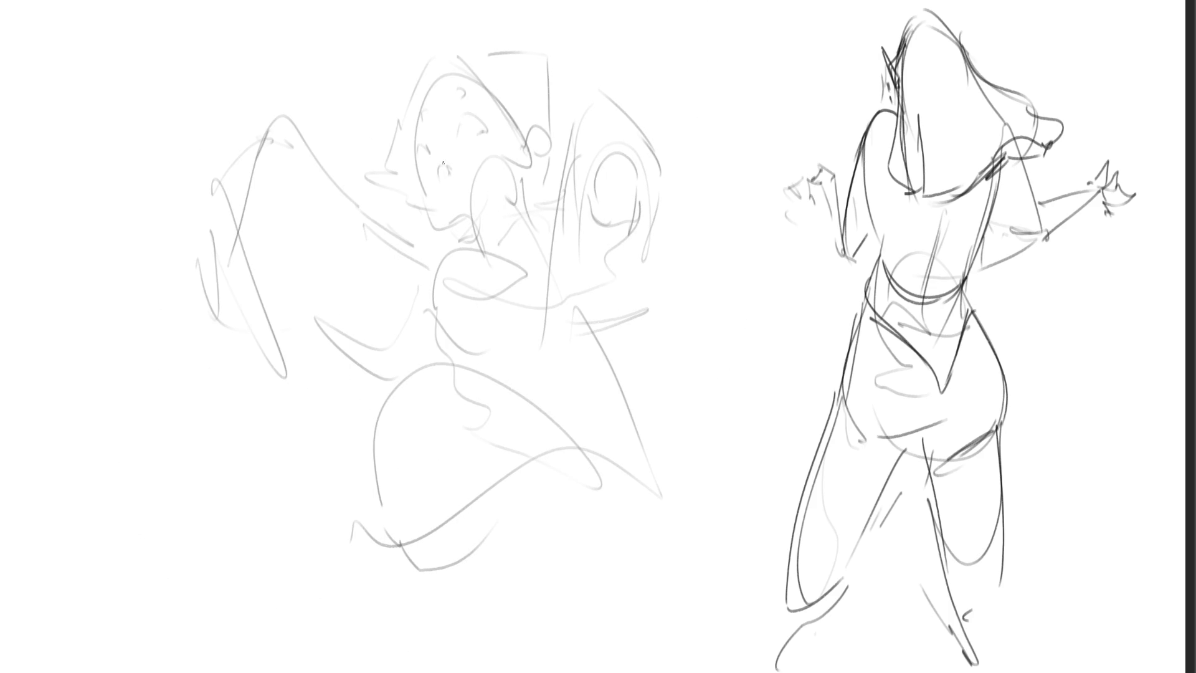
pyautogui.moveTo(438, 174)
pyautogui.mouseDown()
pyautogui.moveTo(453, 160)
pyautogui.moveTo(436, 179)
pyautogui.moveTo(453, 171)
pyautogui.moveTo(454, 184)
pyautogui.mouseUp()
pyautogui.moveTo(458, 134)
pyautogui.mouseDown()
pyautogui.moveTo(460, 123)
pyautogui.moveTo(485, 130)
pyautogui.moveTo(420, 151)
pyautogui.moveTo(419, 115)
pyautogui.moveTo(450, 106)
pyautogui.moveTo(513, 156)
pyautogui.mouseUp()
pyautogui.moveTo(525, 158)
pyautogui.mouseDown()
pyautogui.moveTo(533, 138)
pyautogui.moveTo(539, 147)
pyautogui.mouseUp()
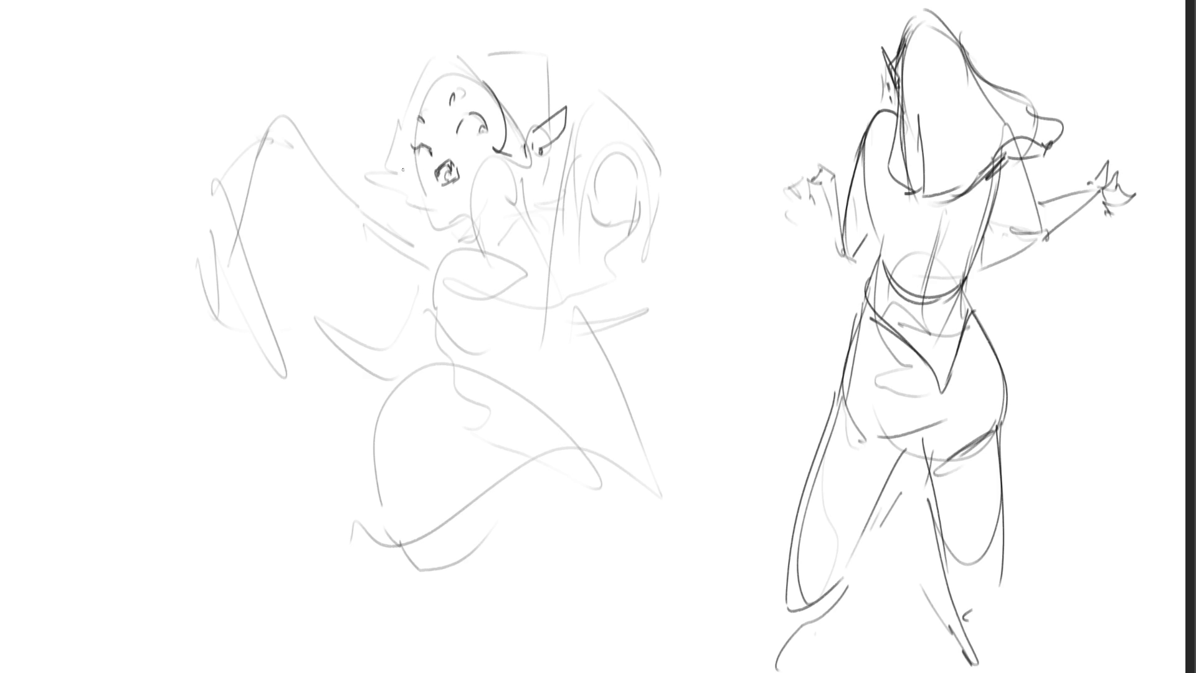
pyautogui.moveTo(403, 169); pyautogui.dragTo(387, 177)
# Add cheek lines and curly hair around the face, undoing a misdrawn chin stroke
pyautogui.moveTo(423, 112); pyautogui.dragTo(406, 145)
pyautogui.moveTo(386, 93); pyautogui.dragTo(440, 50)
pyautogui.moveTo(374, 103); pyautogui.dragTo(381, 143)
pyautogui.moveTo(448, 43); pyautogui.dragTo(481, 83)
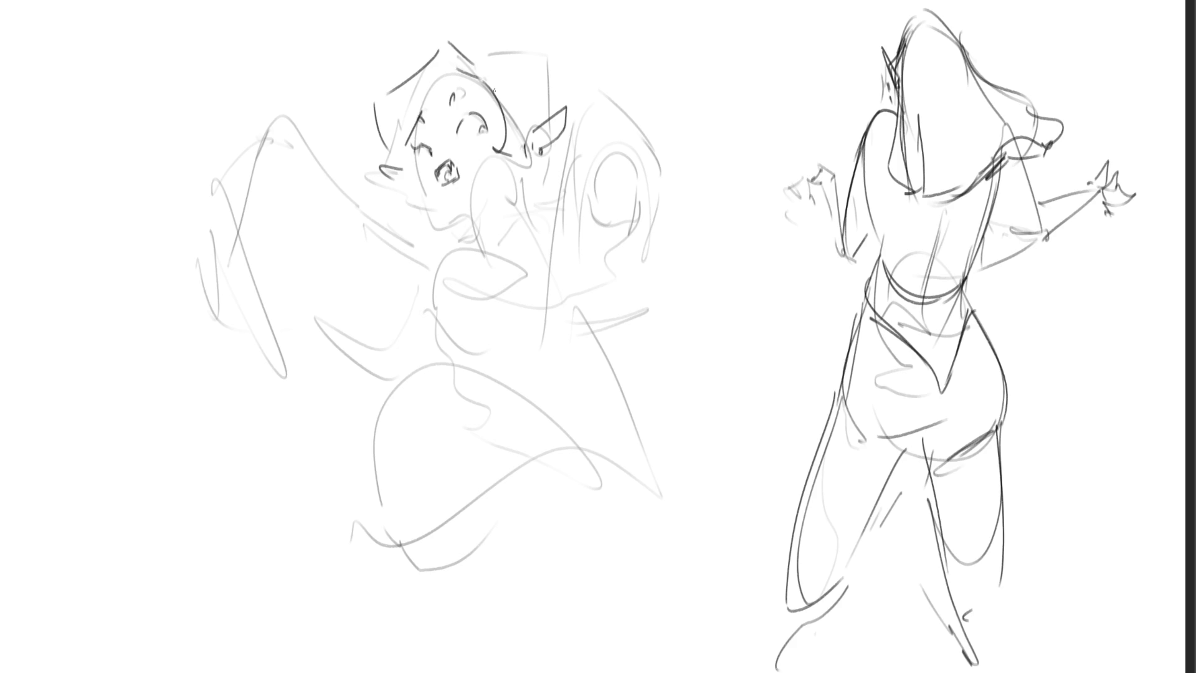
pyautogui.moveTo(414, 161)
pyautogui.mouseDown()
pyautogui.moveTo(423, 194)
pyautogui.moveTo(399, 215)
pyautogui.moveTo(406, 223)
pyautogui.mouseUp()
pyautogui.moveTo(479, 61)
pyautogui.mouseDown()
pyautogui.moveTo(528, 65)
pyautogui.moveTo(551, 100)
pyautogui.mouseUp()
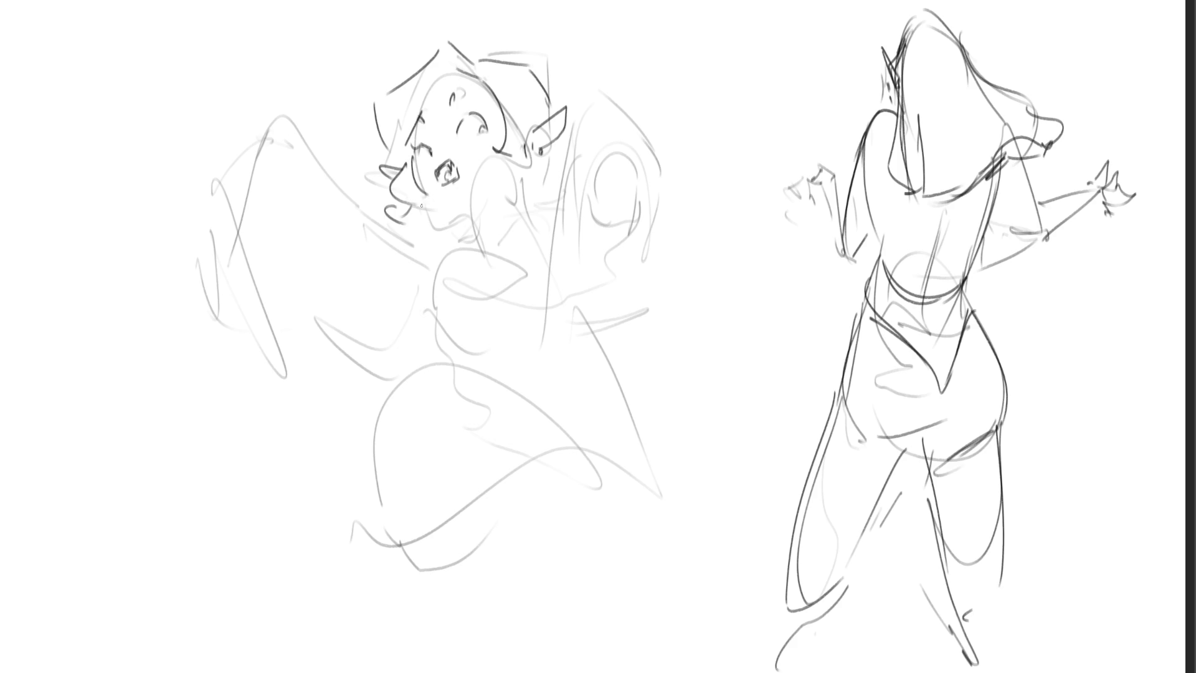
pyautogui.moveTo(421, 206)
pyautogui.mouseDown()
pyautogui.moveTo(439, 244)
pyautogui.moveTo(442, 203)
pyautogui.moveTo(478, 236)
pyautogui.moveTo(479, 249)
pyautogui.moveTo(428, 260)
pyautogui.moveTo(448, 200)
pyautogui.moveTo(506, 193)
pyautogui.moveTo(502, 232)
pyautogui.mouseUp()
pyautogui.hotkey('ctrl', 'z')
pyautogui.hotkey('ctrl', 'z')
pyautogui.hotkey('ctrl', 'z')
pyautogui.hotkey('ctrl', 'z')
pyautogui.hotkey('ctrl', 'z')
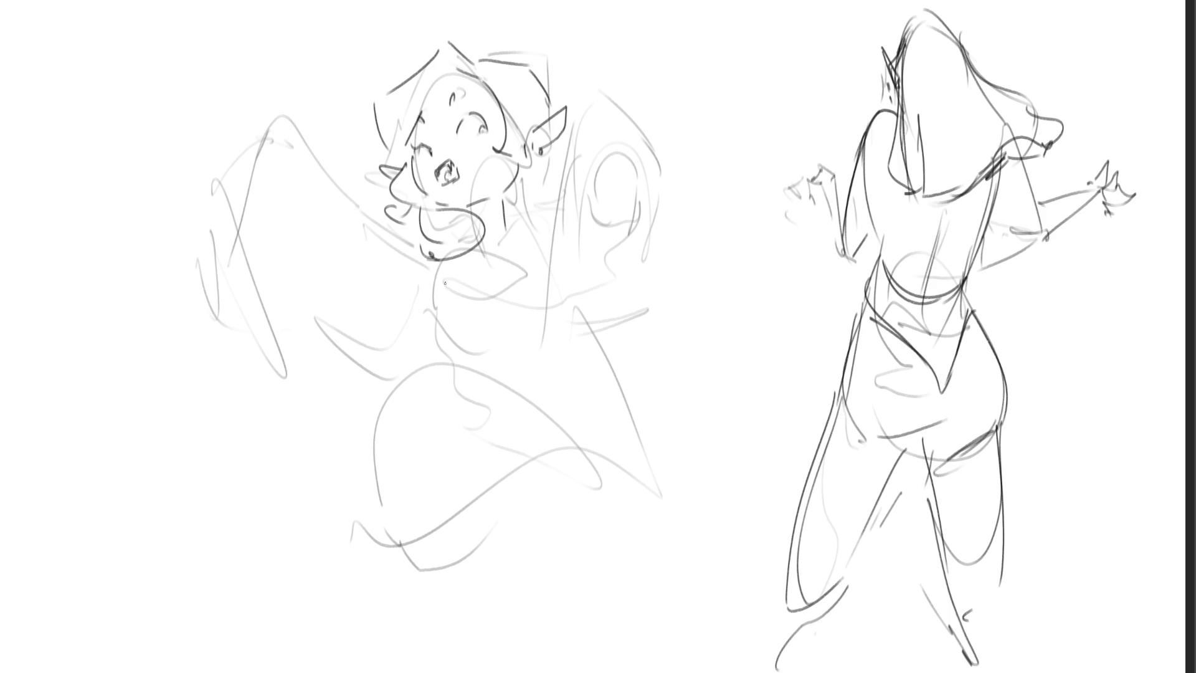
# Outline the wizard's neck and shoulder and the outer edge of the hair
pyautogui.moveTo(469, 259)
pyautogui.mouseDown()
pyautogui.moveTo(519, 212)
pyautogui.moveTo(539, 247)
pyautogui.moveTo(541, 205)
pyautogui.moveTo(579, 131)
pyautogui.moveTo(576, 231)
pyautogui.mouseUp()
pyautogui.moveTo(594, 118)
pyautogui.mouseDown()
pyautogui.moveTo(568, 306)
pyautogui.moveTo(603, 338)
pyautogui.moveTo(694, 274)
pyautogui.moveTo(653, 333)
pyautogui.mouseUp()
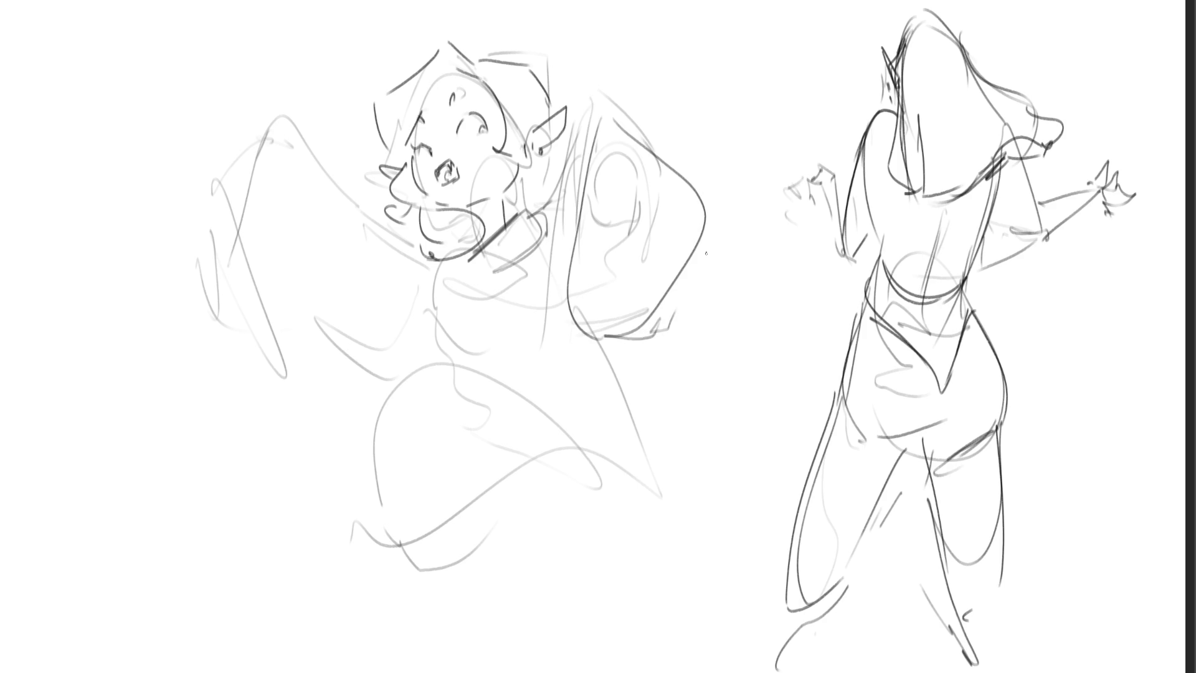
pyautogui.moveTo(711, 242); pyautogui.dragTo(680, 293)
pyautogui.moveTo(683, 291); pyautogui.dragTo(672, 316)
pyautogui.moveTo(602, 176)
pyautogui.mouseDown()
pyautogui.moveTo(606, 195)
pyautogui.moveTo(639, 182)
pyautogui.moveTo(622, 168)
pyautogui.moveTo(637, 178)
pyautogui.mouseUp()
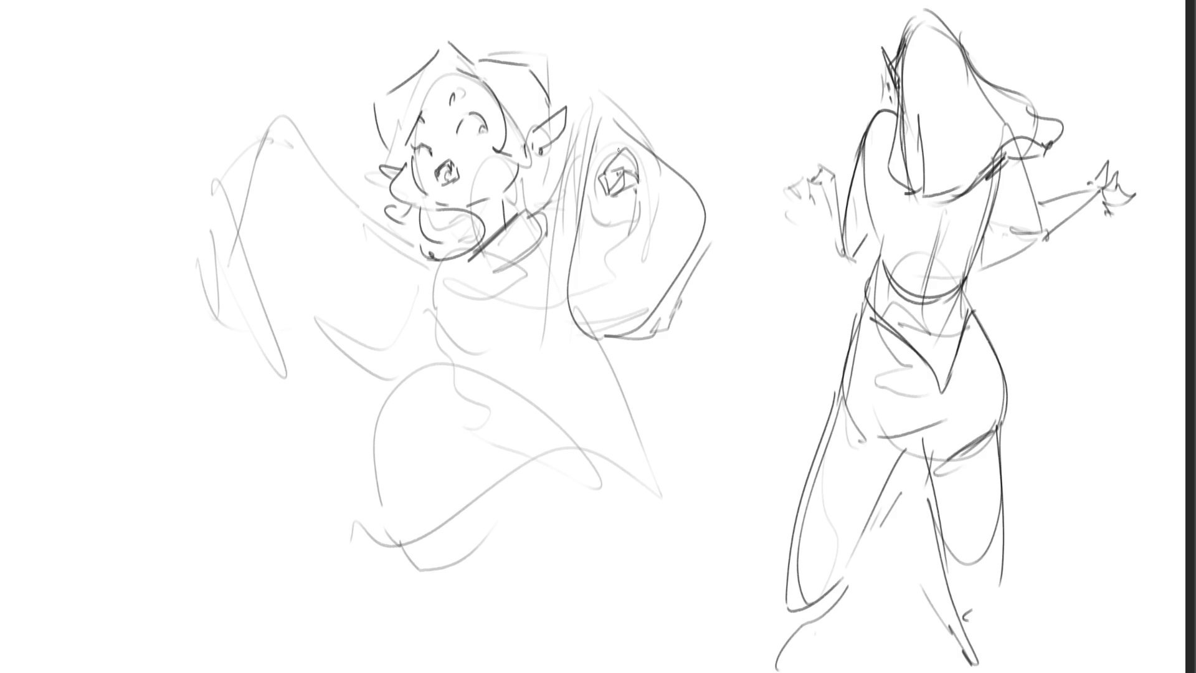
# Draw the gem in the wizard's hand, undo the stray staff lines, and add head and chin lines
pyautogui.moveTo(618, 149)
pyautogui.mouseDown()
pyautogui.moveTo(604, 168)
pyautogui.moveTo(599, 147)
pyautogui.moveTo(597, 173)
pyautogui.moveTo(252, 407)
pyautogui.mouseUp()
pyautogui.moveTo(611, 193); pyautogui.dragTo(218, 466)
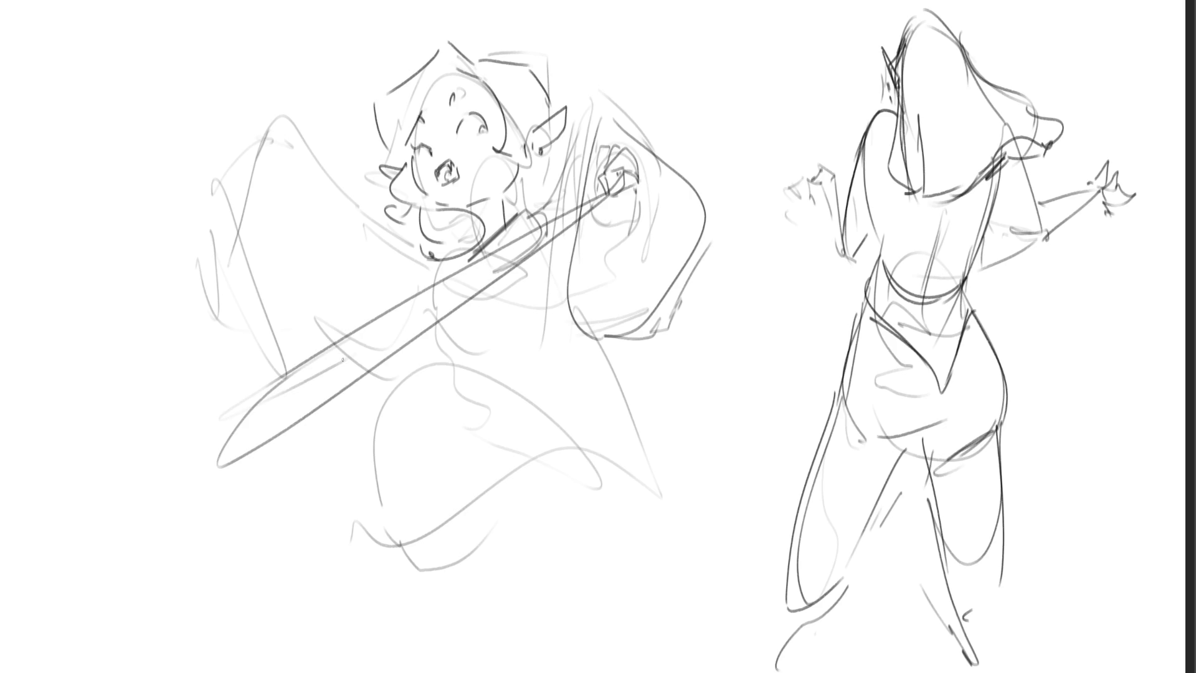
pyautogui.hotkey('ctrl', 'z')
pyautogui.hotkey('ctrl', 'z')
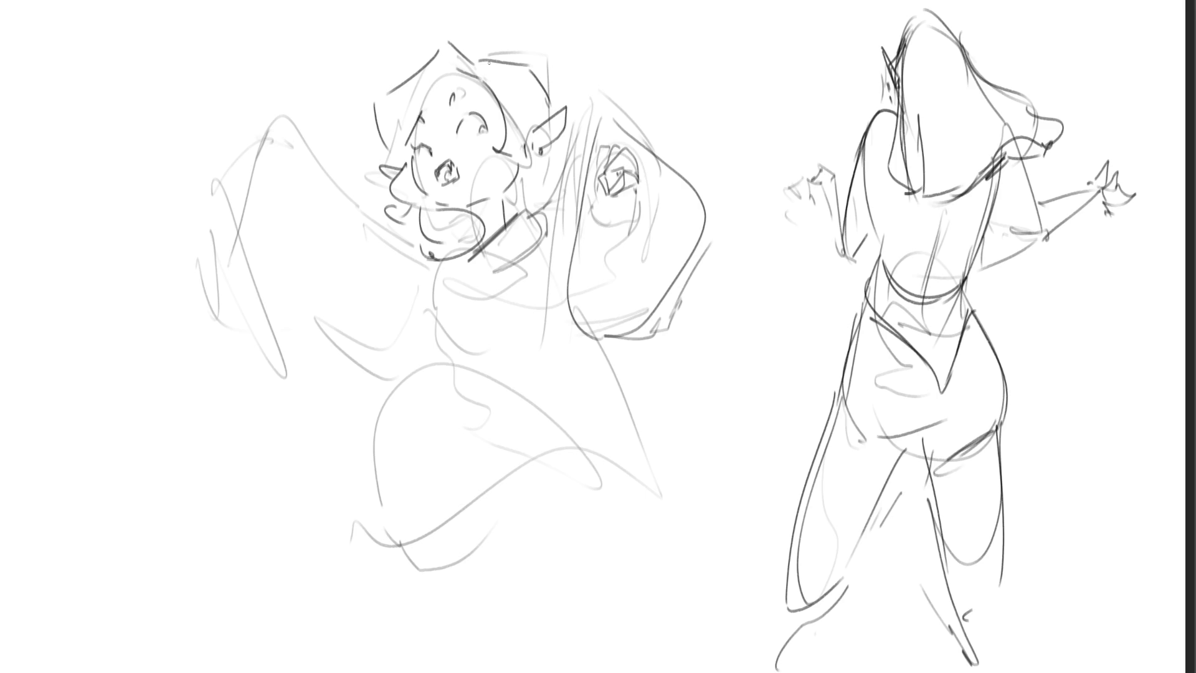
pyautogui.moveTo(489, 63); pyautogui.dragTo(590, 183)
pyautogui.moveTo(430, 201); pyautogui.dragTo(594, 223)
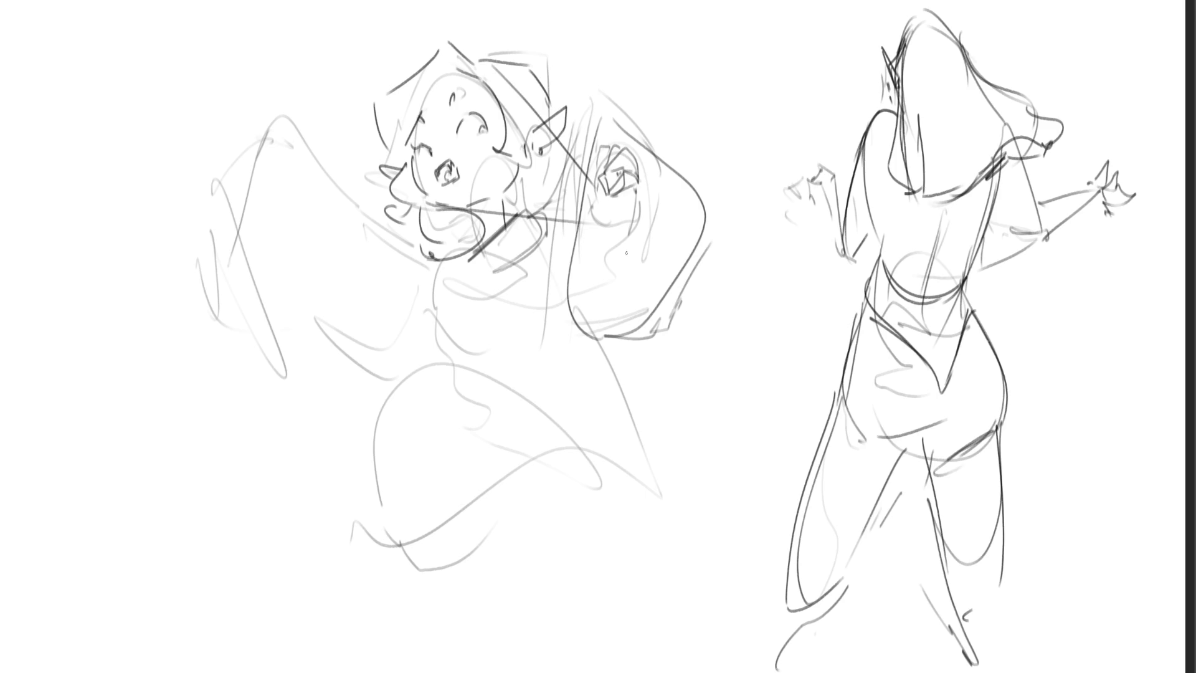
# Draw the pointed hat above the head, redoing one stroke, and dot it with small circles
pyautogui.moveTo(436, 3); pyautogui.dragTo(411, 80)
pyautogui.hotkey('ctrl', 'z')
pyautogui.moveTo(431, 1)
pyautogui.mouseDown()
pyautogui.moveTo(417, 76)
pyautogui.moveTo(478, 28)
pyautogui.moveTo(486, 56)
pyautogui.moveTo(474, 49)
pyautogui.mouseUp()
pyautogui.moveTo(435, 14)
pyautogui.mouseDown()
pyautogui.moveTo(450, 12)
pyautogui.moveTo(428, 50)
pyautogui.mouseUp()
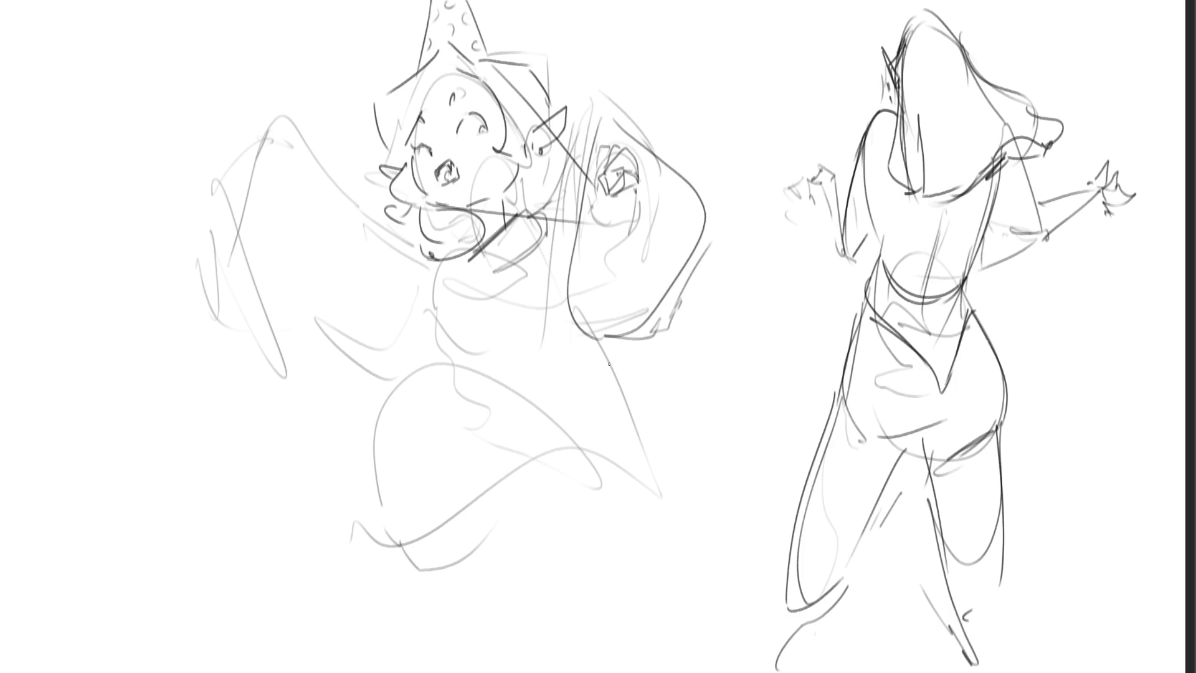
# Ink the collar line across the neck and outline the wizard's left sleeve
pyautogui.moveTo(445, 213); pyautogui.dragTo(613, 197)
pyautogui.moveTo(212, 180)
pyautogui.mouseDown()
pyautogui.moveTo(269, 379)
pyautogui.moveTo(332, 411)
pyautogui.mouseUp()
pyautogui.moveTo(330, 321); pyautogui.dragTo(333, 409)
pyautogui.moveTo(324, 295); pyautogui.dragTo(324, 340)
pyautogui.moveTo(210, 180); pyautogui.dragTo(274, 116)
pyautogui.moveTo(290, 112); pyautogui.dragTo(360, 234)
pyautogui.moveTo(319, 153); pyautogui.dragTo(436, 264)
# Add the sleeve and torso lines and the under-chin curve
pyautogui.moveTo(286, 185)
pyautogui.mouseDown()
pyautogui.moveTo(329, 315)
pyautogui.moveTo(360, 361)
pyautogui.mouseUp()
pyautogui.moveTo(334, 341)
pyautogui.mouseDown()
pyautogui.moveTo(420, 347)
pyautogui.moveTo(409, 393)
pyautogui.mouseUp()
pyautogui.moveTo(436, 320); pyautogui.dragTo(431, 347)
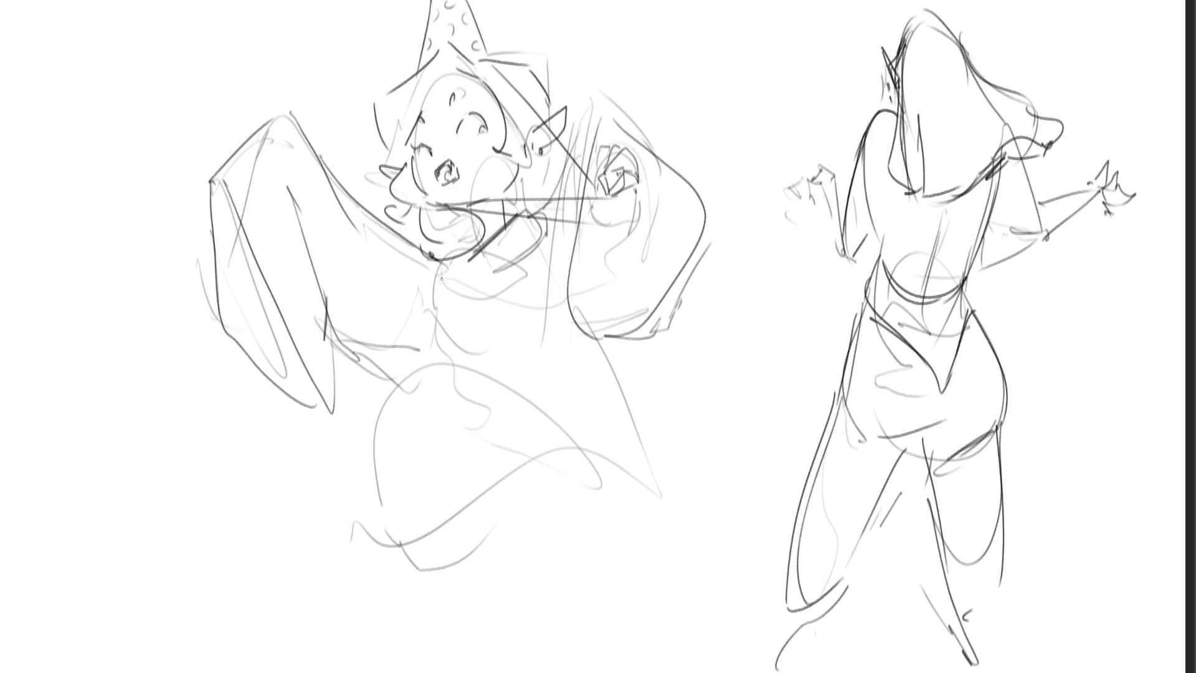
pyautogui.moveTo(394, 233); pyautogui.dragTo(435, 243)
pyautogui.moveTo(440, 260)
pyautogui.mouseDown()
pyautogui.moveTo(439, 372)
pyautogui.moveTo(467, 301)
pyautogui.moveTo(492, 287)
pyautogui.moveTo(430, 355)
pyautogui.moveTo(520, 355)
pyautogui.moveTo(562, 367)
pyautogui.moveTo(568, 392)
pyautogui.mouseUp()
# Trace the lower robe's edges, hem and a foot, then mirror the canvas to check proportions
pyautogui.moveTo(558, 476)
pyautogui.mouseDown()
pyautogui.moveTo(448, 377)
pyautogui.moveTo(450, 563)
pyautogui.moveTo(491, 563)
pyautogui.moveTo(566, 504)
pyautogui.moveTo(671, 517)
pyautogui.moveTo(625, 551)
pyautogui.mouseUp()
pyautogui.moveTo(599, 344)
pyautogui.mouseDown()
pyautogui.moveTo(699, 485)
pyautogui.moveTo(657, 554)
pyautogui.mouseUp()
pyautogui.moveTo(556, 549)
pyautogui.mouseDown()
pyautogui.moveTo(642, 563)
pyautogui.moveTo(635, 591)
pyautogui.mouseUp()
pyautogui.moveTo(577, 567)
pyautogui.mouseDown()
pyautogui.moveTo(607, 586)
pyautogui.moveTo(691, 535)
pyautogui.moveTo(610, 344)
pyautogui.moveTo(663, 529)
pyautogui.mouseUp()
pyautogui.moveTo(641, 551)
pyautogui.mouseDown()
pyautogui.moveTo(529, 507)
pyautogui.moveTo(580, 552)
pyautogui.moveTo(688, 467)
pyautogui.mouseUp()
pyautogui.moveTo(688, 467)
pyautogui.mouseDown()
pyautogui.moveTo(639, 381)
pyautogui.moveTo(665, 461)
pyautogui.mouseUp()
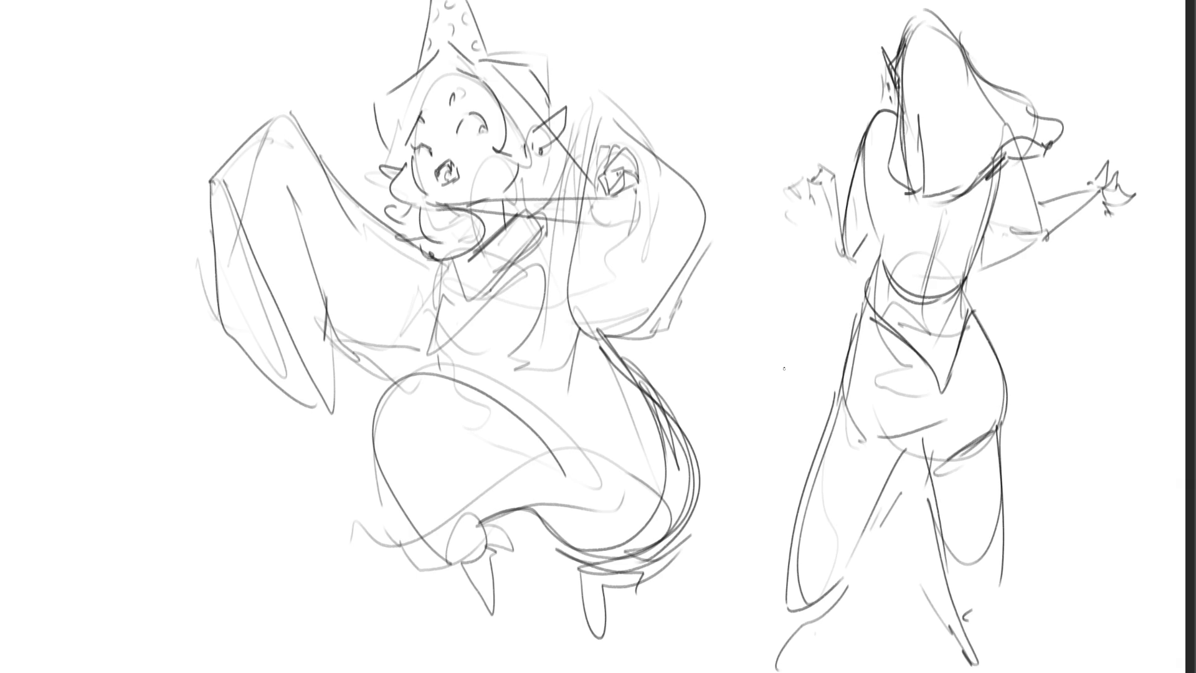
pyautogui.press('m')
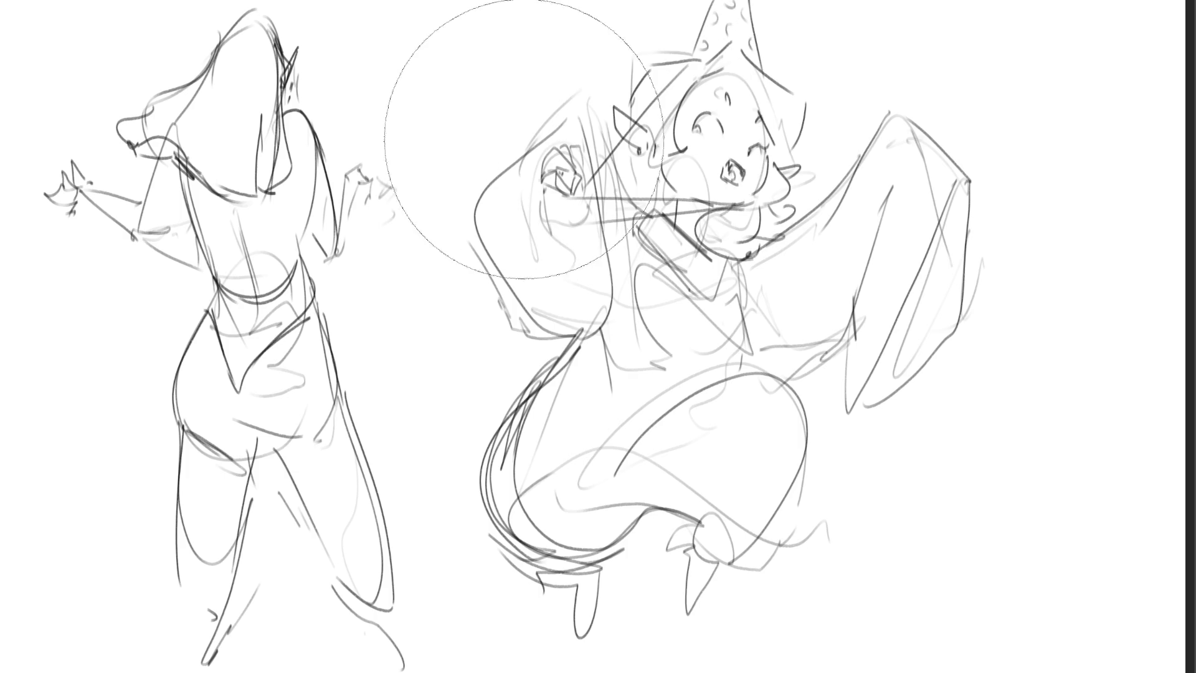
# Fade the stray lines on the wizard's left side, add small face marks, and redraw the fist strokes
pyautogui.moveTo(507, 147); pyautogui.dragTo(614, 534)
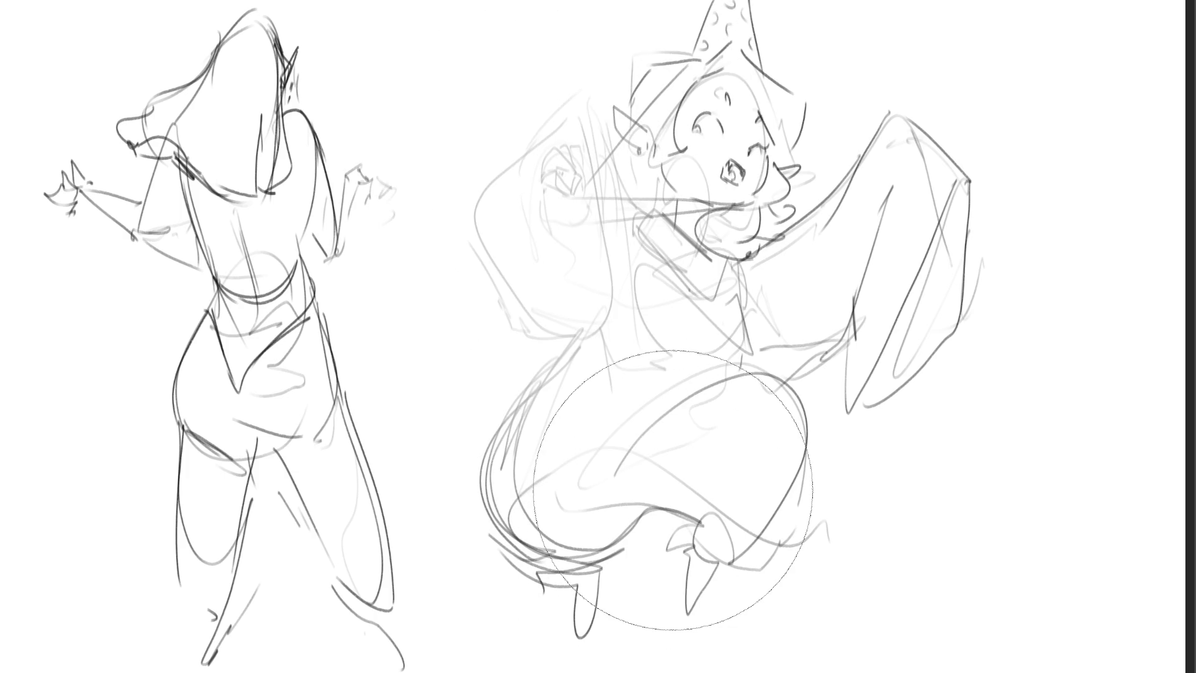
pyautogui.press('e')
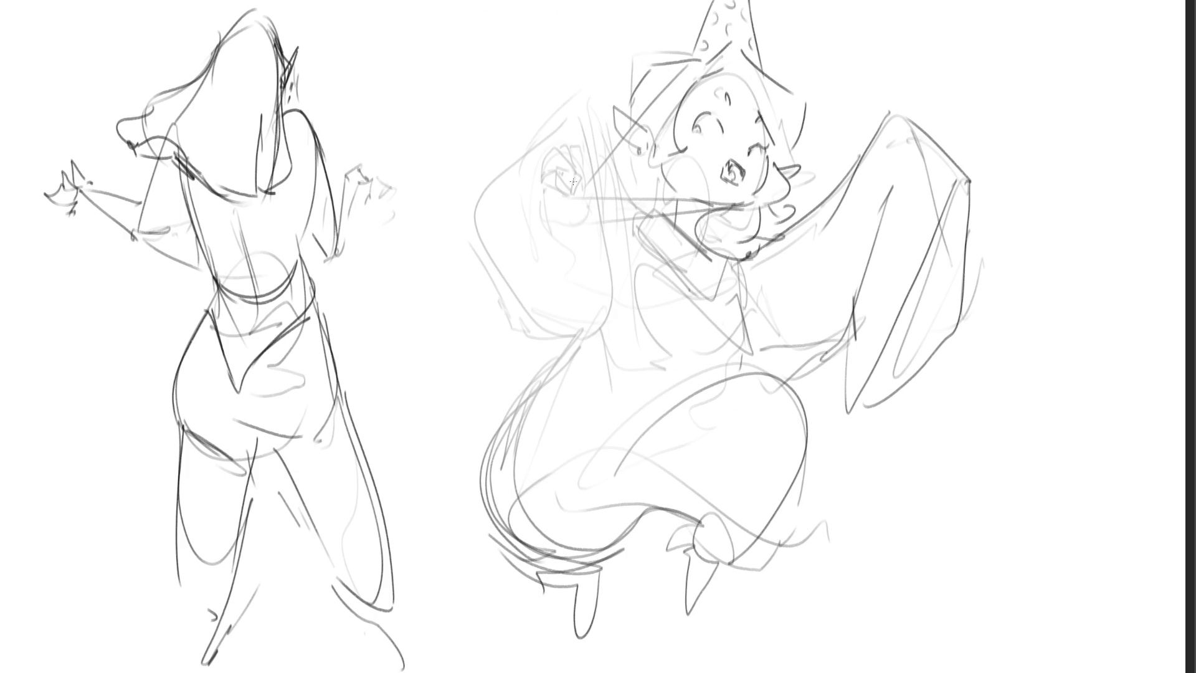
pyautogui.moveTo(572, 182)
pyautogui.mouseDown()
pyautogui.moveTo(571, 196)
pyautogui.moveTo(582, 179)
pyautogui.moveTo(572, 167)
pyautogui.mouseUp()
pyautogui.moveTo(556, 187)
pyautogui.mouseDown()
pyautogui.moveTo(566, 194)
pyautogui.moveTo(572, 181)
pyautogui.moveTo(560, 188)
pyautogui.moveTo(564, 160)
pyautogui.moveTo(573, 171)
pyautogui.moveTo(543, 182)
pyautogui.moveTo(560, 196)
pyautogui.moveTo(571, 183)
pyautogui.moveTo(563, 202)
pyautogui.moveTo(576, 157)
pyautogui.moveTo(584, 185)
pyautogui.moveTo(568, 234)
pyautogui.moveTo(579, 243)
pyautogui.moveTo(587, 224)
pyautogui.mouseUp()
pyautogui.hotkey('ctrl', 'z')
pyautogui.hotkey('ctrl', 'z')
pyautogui.hotkey('ctrl', 'z')
# Ink a long drooping curved shape with hanging strands falling from the wizard's fist
pyautogui.moveTo(539, 180)
pyautogui.mouseDown()
pyautogui.moveTo(474, 219)
pyautogui.moveTo(582, 138)
pyautogui.moveTo(611, 362)
pyautogui.mouseUp()
pyautogui.hotkey('ctrl', 'z')
pyautogui.hotkey('ctrl', 'z')
pyautogui.hotkey('ctrl', 'z')
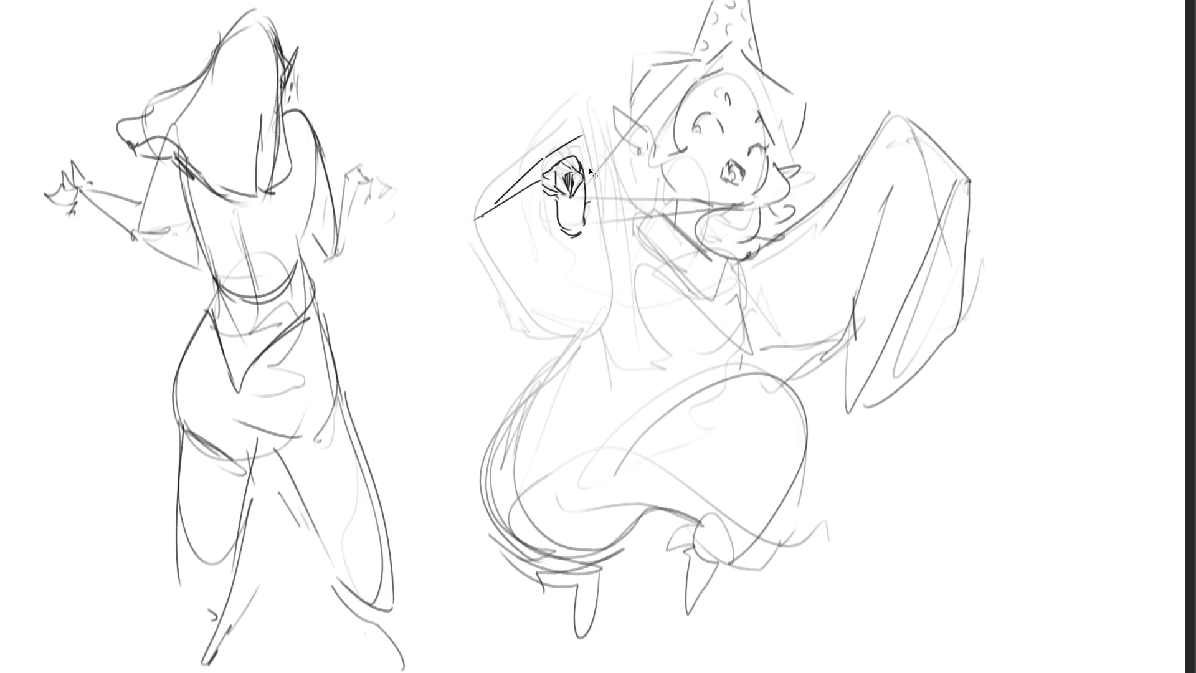
pyautogui.moveTo(563, 159); pyautogui.dragTo(452, 274)
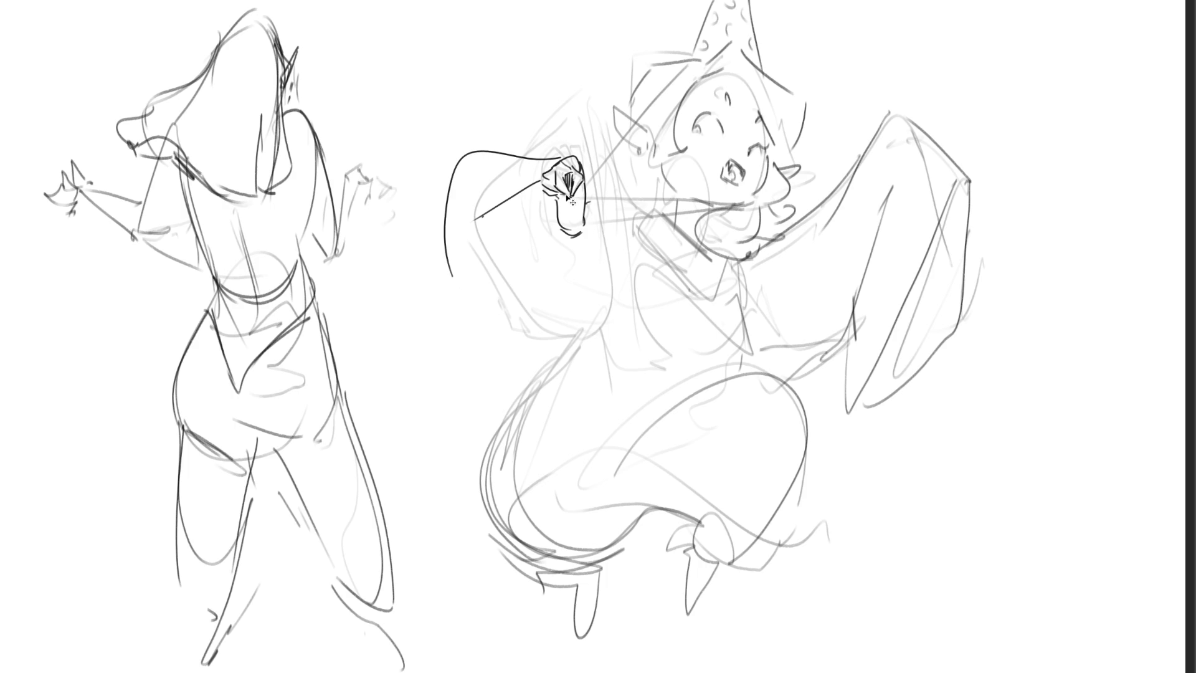
pyautogui.hotkey('ctrl', 'z')
pyautogui.hotkey('ctrl', 'z')
pyautogui.moveTo(561, 159); pyautogui.dragTo(471, 321)
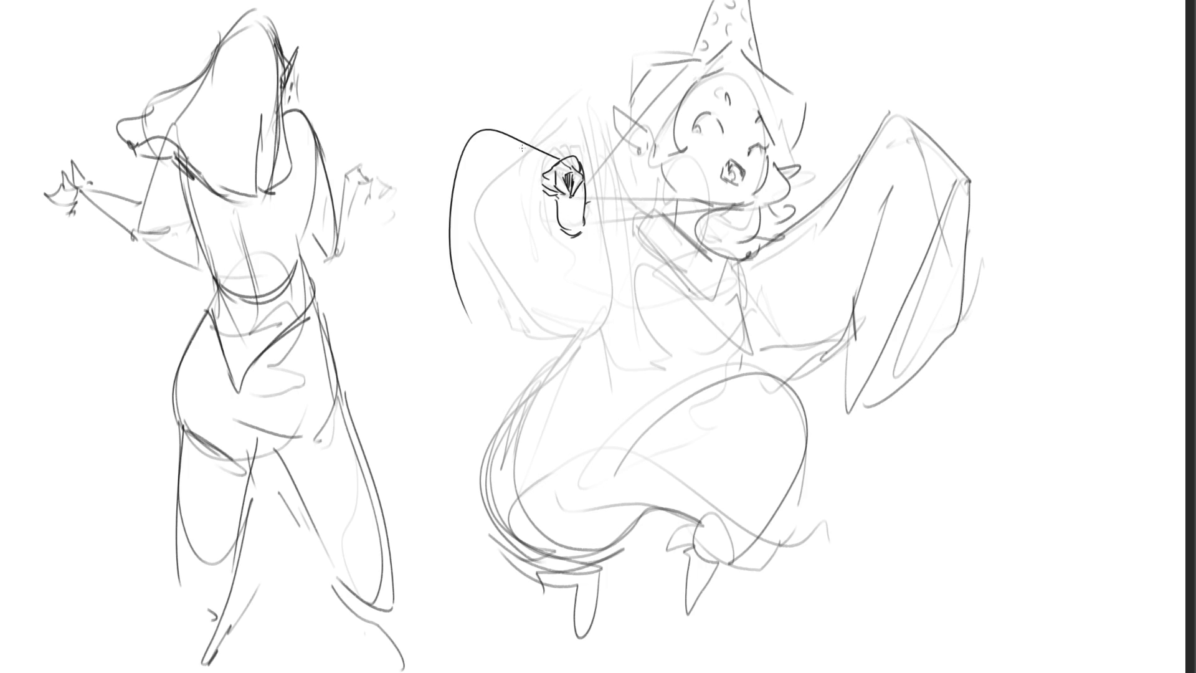
pyautogui.moveTo(488, 130)
pyautogui.mouseDown()
pyautogui.moveTo(583, 151)
pyautogui.moveTo(606, 322)
pyautogui.mouseUp()
pyautogui.hotkey('ctrl', 'z')
pyautogui.moveTo(586, 162); pyautogui.dragTo(594, 346)
pyautogui.moveTo(588, 224); pyautogui.dragTo(459, 351)
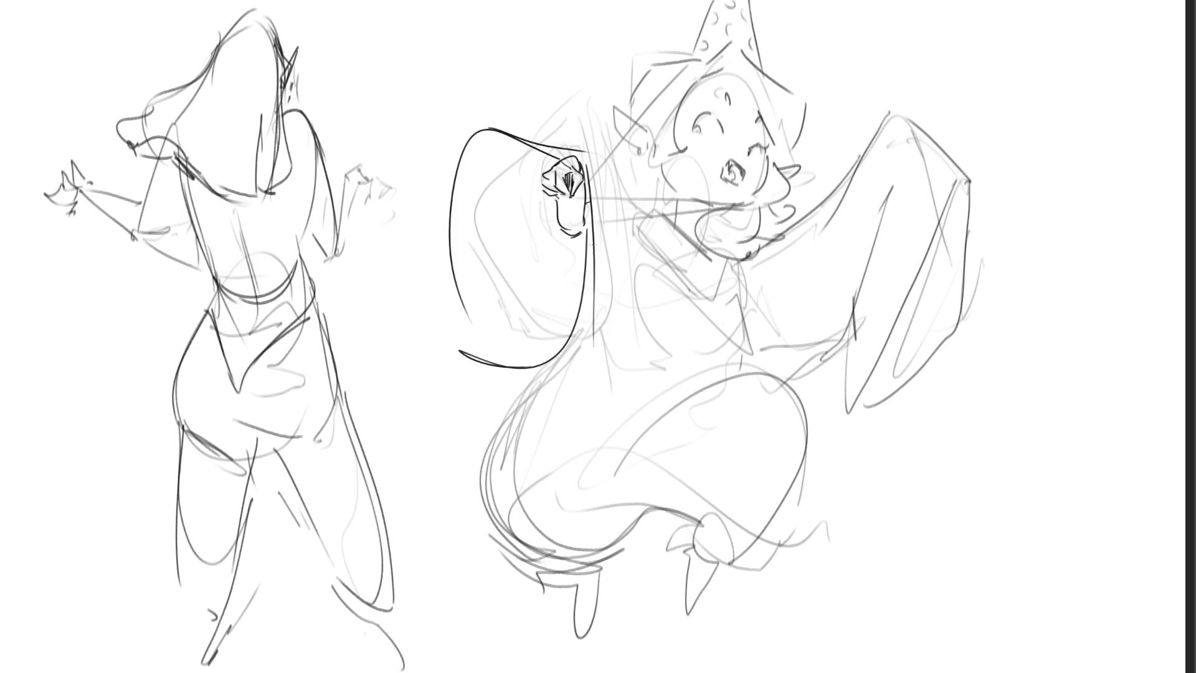
pyautogui.moveTo(599, 301); pyautogui.dragTo(554, 373)
pyautogui.moveTo(607, 214); pyautogui.dragTo(596, 327)
pyautogui.moveTo(596, 180)
pyautogui.mouseDown()
pyautogui.moveTo(616, 261)
pyautogui.moveTo(642, 202)
pyautogui.moveTo(667, 203)
pyautogui.mouseUp()
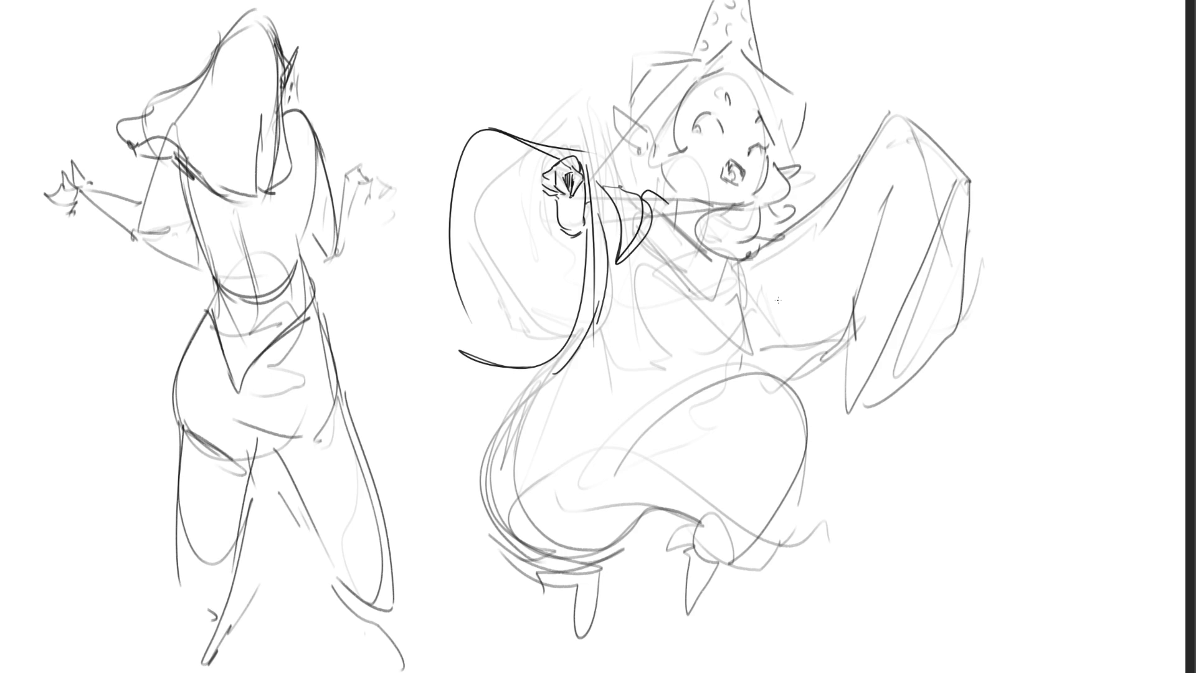
# Outline the raised sleeve's top, sides, long inner edge and lower edge with crisp pen lines
pyautogui.moveTo(761, 225); pyautogui.dragTo(823, 201)
pyautogui.moveTo(869, 125)
pyautogui.mouseDown()
pyautogui.moveTo(826, 197)
pyautogui.moveTo(902, 114)
pyautogui.mouseUp()
pyautogui.moveTo(906, 175)
pyautogui.mouseDown()
pyautogui.moveTo(867, 193)
pyautogui.moveTo(842, 324)
pyautogui.moveTo(865, 321)
pyautogui.mouseUp()
pyautogui.moveTo(908, 113)
pyautogui.mouseDown()
pyautogui.moveTo(972, 187)
pyautogui.moveTo(959, 336)
pyautogui.mouseUp()
pyautogui.moveTo(958, 181); pyautogui.dragTo(849, 411)
pyautogui.moveTo(848, 352); pyautogui.dragTo(898, 367)
pyautogui.moveTo(959, 325); pyautogui.dragTo(872, 402)
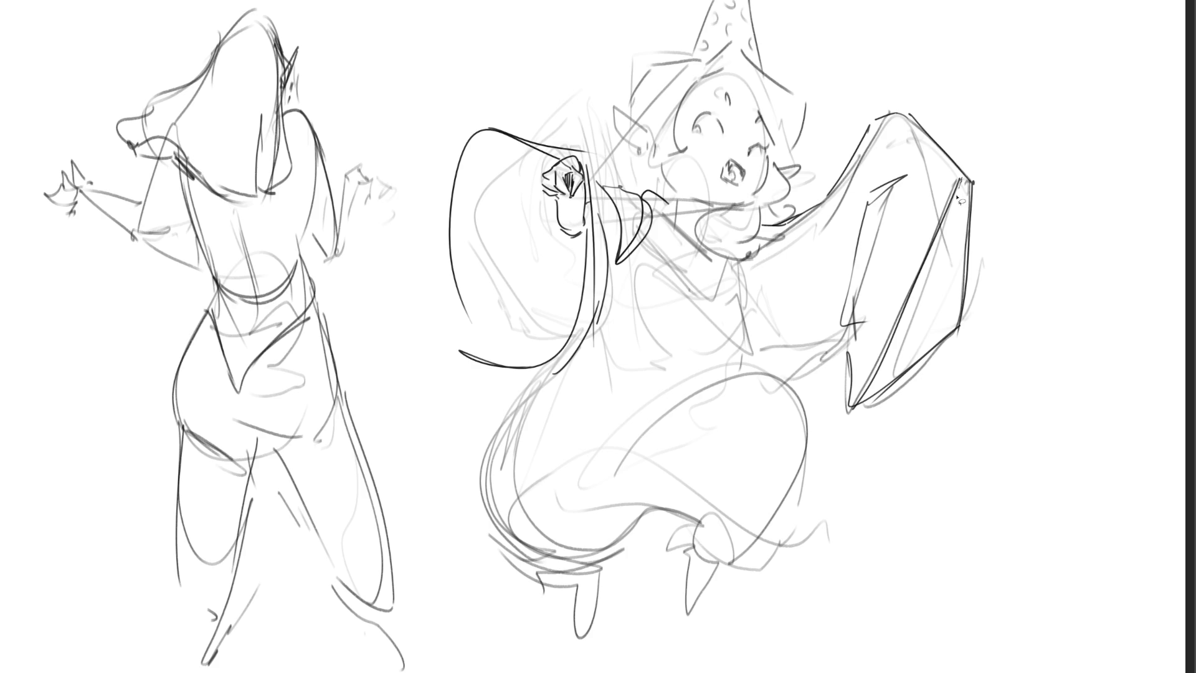
# Delete the stray thin line inside the sleeve and lasso-select the drooping shape for filling
pyautogui.moveTo(962, 195)
pyautogui.mouseDown()
pyautogui.moveTo(862, 402)
pyautogui.moveTo(956, 295)
pyautogui.moveTo(956, 181)
pyautogui.mouseUp()
pyautogui.press('Delete')
pyautogui.moveTo(568, 201)
pyautogui.mouseDown()
pyautogui.moveTo(549, 194)
pyautogui.moveTo(547, 167)
pyautogui.moveTo(478, 136)
pyautogui.moveTo(553, 367)
pyautogui.moveTo(591, 245)
pyautogui.mouseUp()
# Fill the selected cape and angular shapes with flat grey, then deselect
pyautogui.click(515, 428)
pyautogui.moveTo(498, 374); pyautogui.dragTo(517, 206)
pyautogui.moveTo(934, 237); pyautogui.dragTo(890, 386)
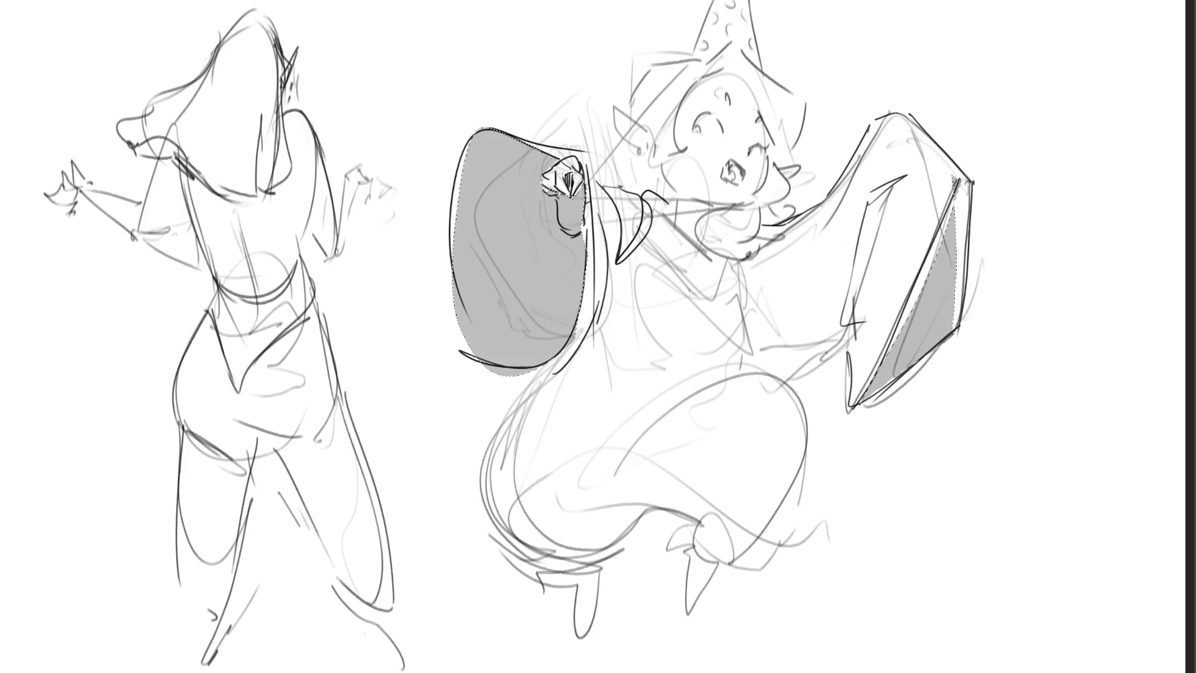
pyautogui.hotkey('ctrl', 'd')
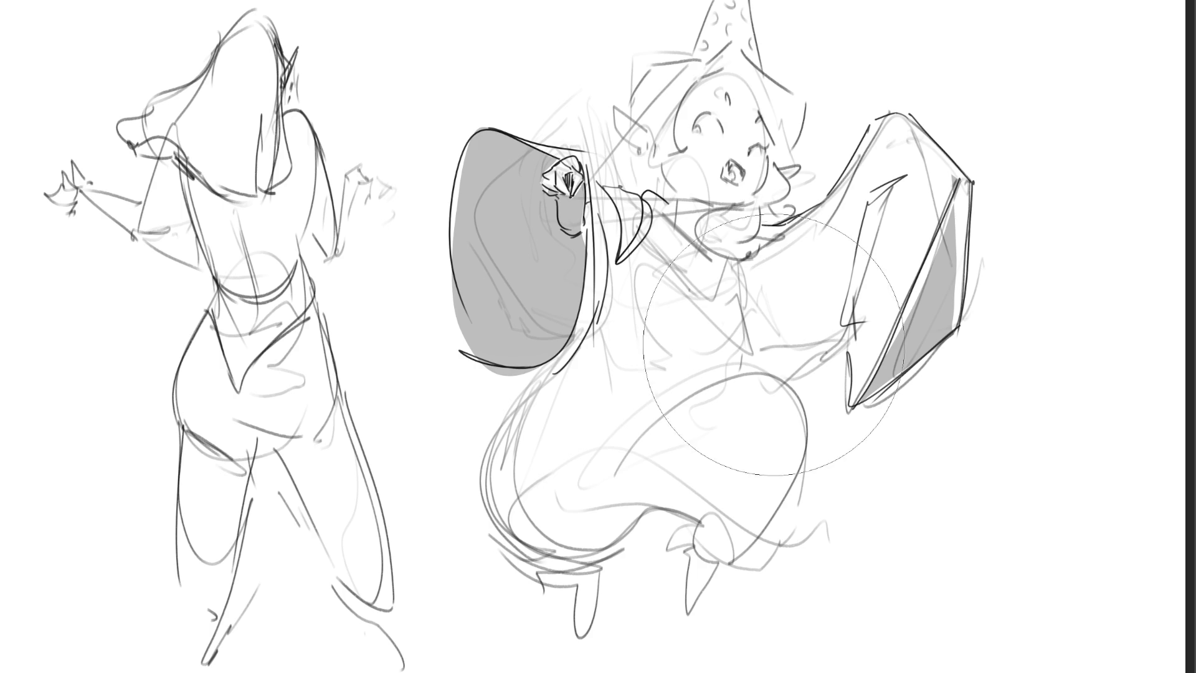
# Airbrush soft grey shading down the right sleeve and along the hair's edge and inner area
pyautogui.moveTo(863, 200)
pyautogui.mouseDown()
pyautogui.moveTo(858, 253)
pyautogui.moveTo(763, 364)
pyautogui.moveTo(747, 349)
pyautogui.moveTo(774, 381)
pyautogui.mouseUp()
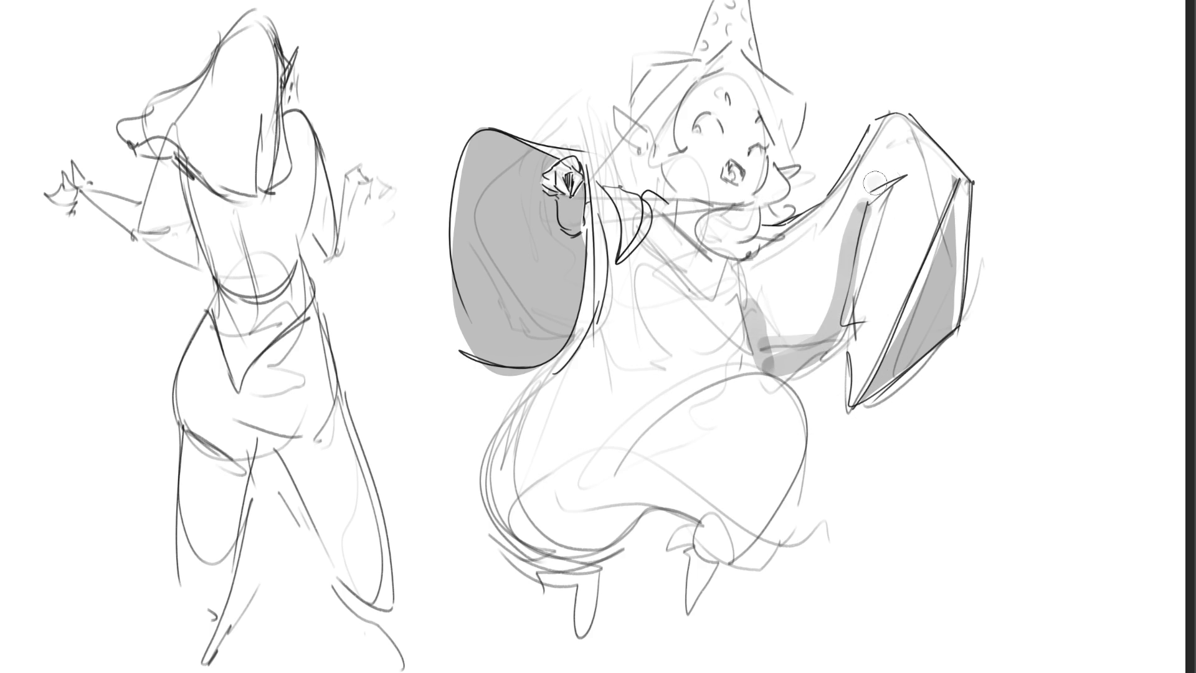
pyautogui.moveTo(872, 184); pyautogui.dragTo(885, 179)
pyautogui.press(']')
pyautogui.press(']')
pyautogui.press(']')
pyautogui.moveTo(855, 314)
pyautogui.mouseDown()
pyautogui.moveTo(834, 324)
pyautogui.moveTo(922, 137)
pyautogui.moveTo(772, 299)
pyautogui.moveTo(857, 208)
pyautogui.mouseUp()
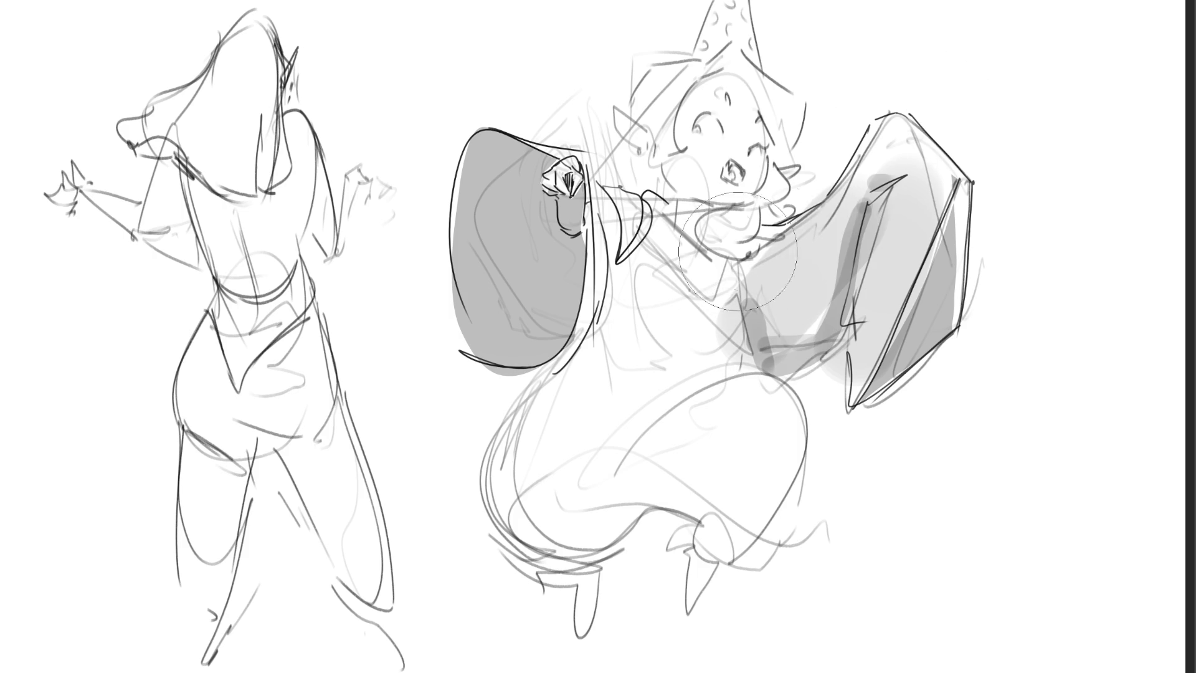
pyautogui.press('[')
pyautogui.press('[')
pyautogui.press('[')
pyautogui.moveTo(607, 199)
pyautogui.mouseDown()
pyautogui.moveTo(597, 348)
pyautogui.moveTo(626, 252)
pyautogui.mouseUp()
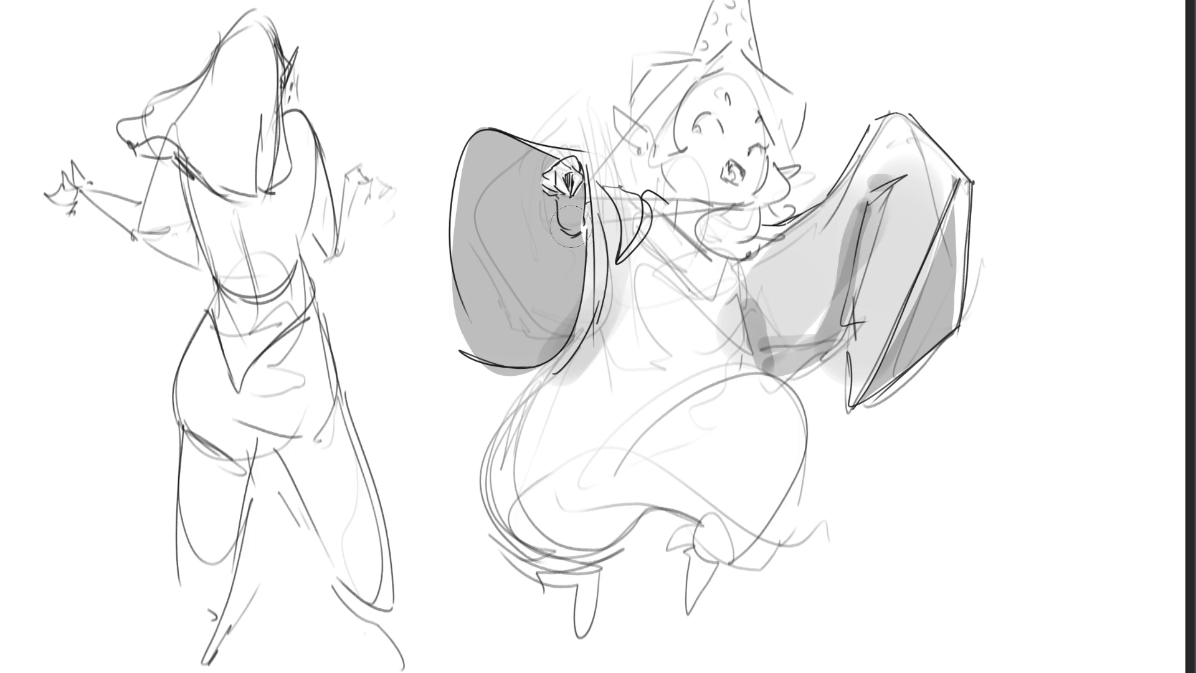
pyautogui.moveTo(573, 221)
pyautogui.mouseDown()
pyautogui.moveTo(548, 292)
pyautogui.moveTo(537, 198)
pyautogui.mouseUp()
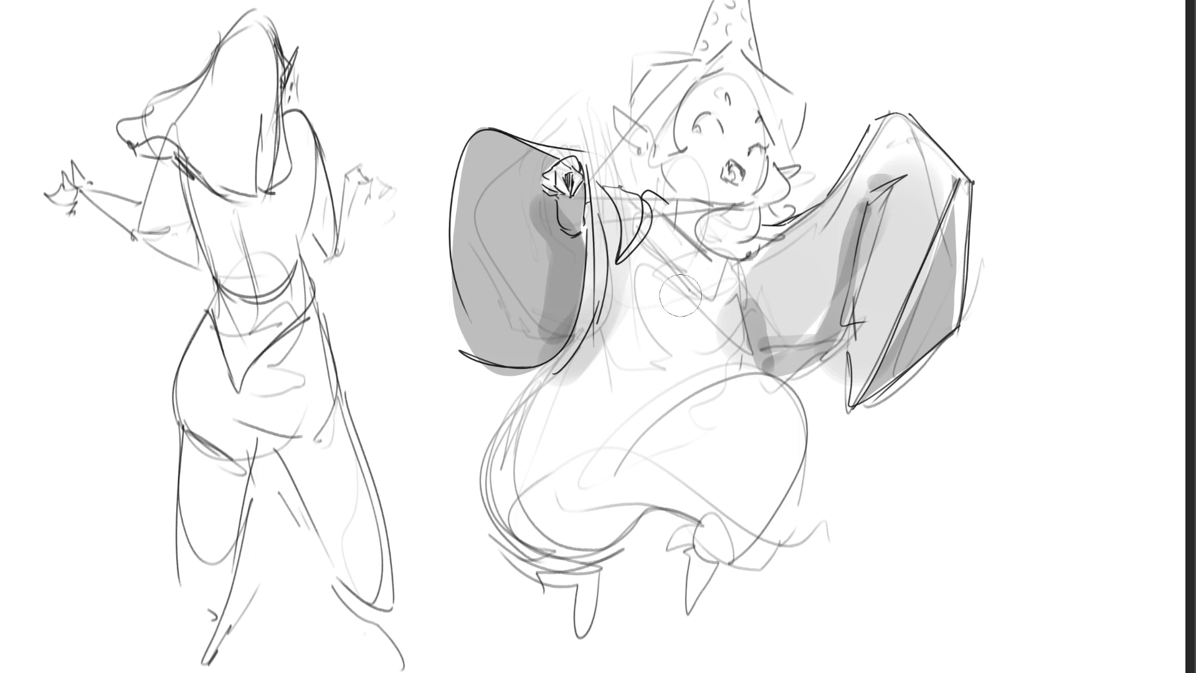
# With a smaller brush, draw dark lines along the neck and the head's top and right outline
pyautogui.press('[')
pyautogui.moveTo(716, 205)
pyautogui.mouseDown()
pyautogui.moveTo(770, 206)
pyautogui.moveTo(677, 207)
pyautogui.mouseUp()
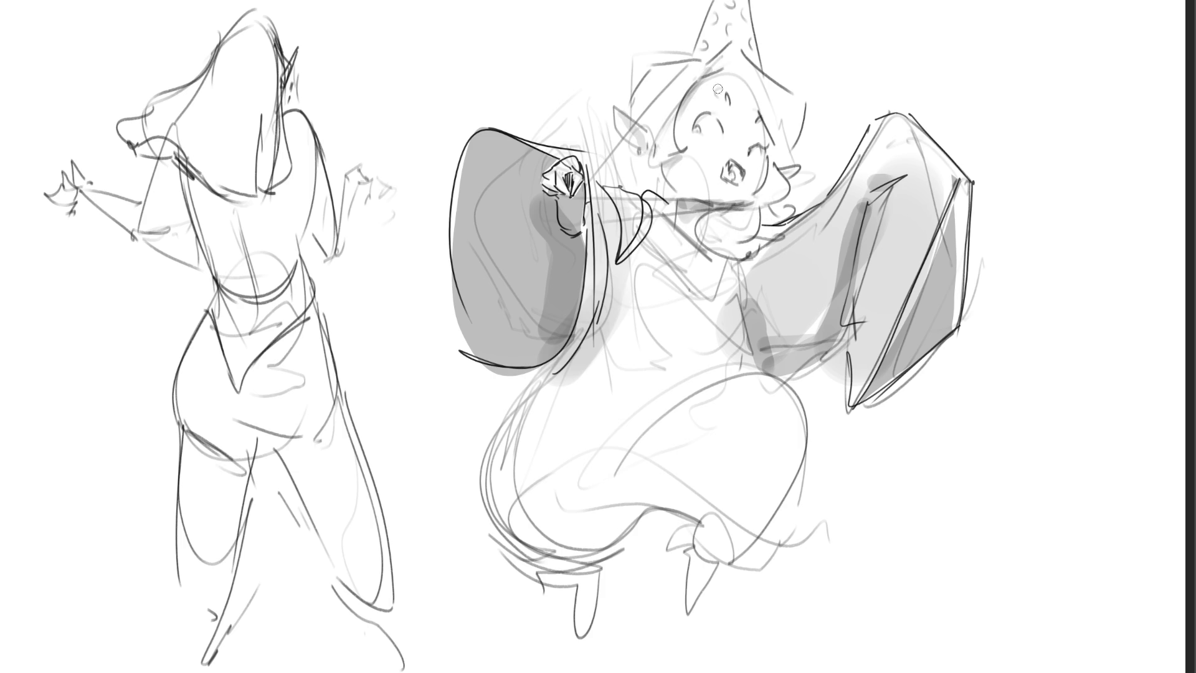
pyautogui.moveTo(718, 88)
pyautogui.mouseDown()
pyautogui.moveTo(768, 120)
pyautogui.moveTo(768, 141)
pyautogui.mouseUp()
# Dab soft grey blush on the cheek and shade beside the ear
pyautogui.click(739, 145)
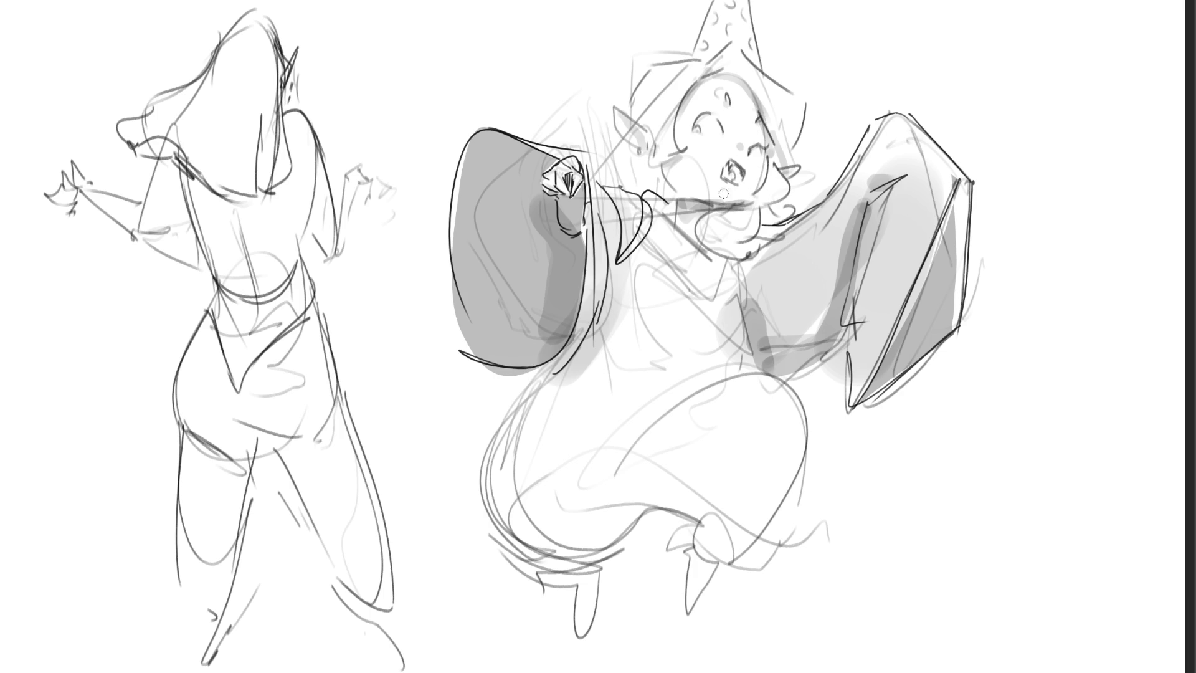
pyautogui.press(']')
pyautogui.press(']')
pyautogui.press(']')
pyautogui.click(678, 173)
pyautogui.click(664, 174)
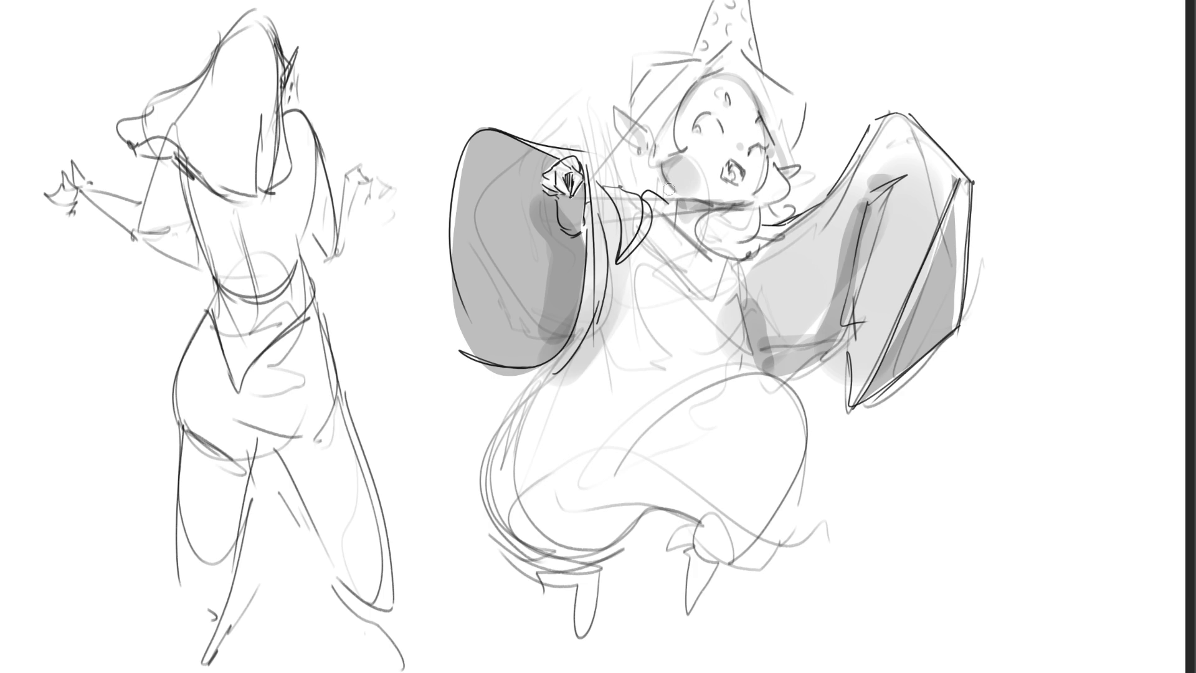
pyautogui.press('[')
pyautogui.press('[')
pyautogui.press('[')
pyautogui.moveTo(624, 145); pyautogui.dragTo(602, 184)
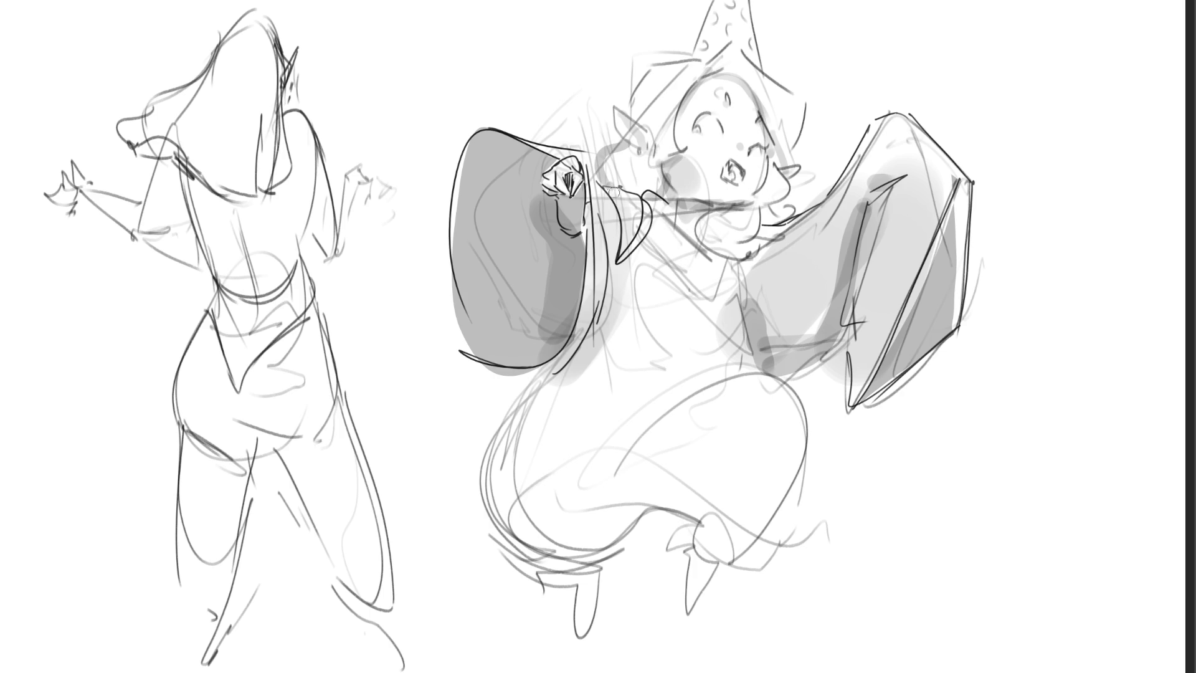
# Shade the collar, lower leg, boot and skirt in soft grey, and darken the open mouth
pyautogui.moveTo(758, 214)
pyautogui.mouseDown()
pyautogui.moveTo(757, 246)
pyautogui.moveTo(647, 262)
pyautogui.moveTo(740, 339)
pyautogui.moveTo(710, 361)
pyautogui.moveTo(729, 370)
pyautogui.moveTo(685, 402)
pyautogui.mouseUp()
pyautogui.click(635, 508)
pyautogui.moveTo(635, 508)
pyautogui.mouseDown()
pyautogui.moveTo(526, 551)
pyautogui.moveTo(616, 526)
pyautogui.moveTo(579, 622)
pyautogui.moveTo(629, 507)
pyautogui.moveTo(691, 517)
pyautogui.moveTo(716, 542)
pyautogui.moveTo(694, 601)
pyautogui.moveTo(763, 517)
pyautogui.mouseUp()
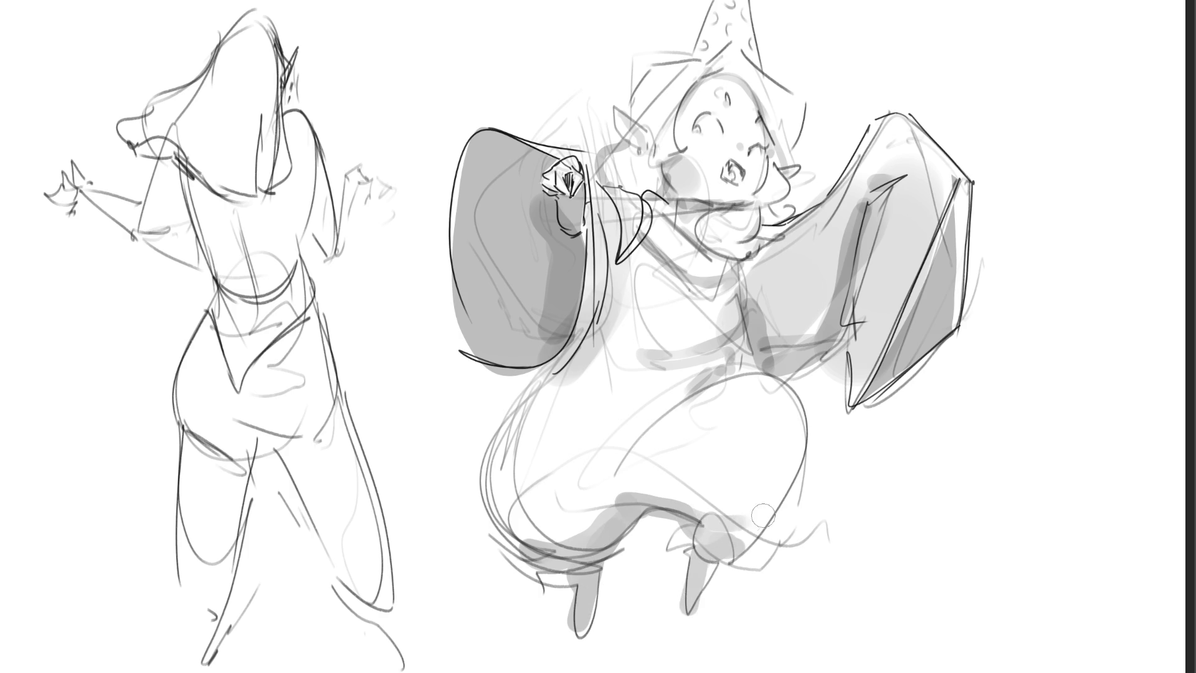
pyautogui.moveTo(613, 305)
pyautogui.mouseDown()
pyautogui.moveTo(546, 461)
pyautogui.moveTo(505, 436)
pyautogui.mouseUp()
pyautogui.moveTo(606, 360); pyautogui.dragTo(726, 353)
pyautogui.moveTo(710, 370); pyautogui.dragTo(623, 449)
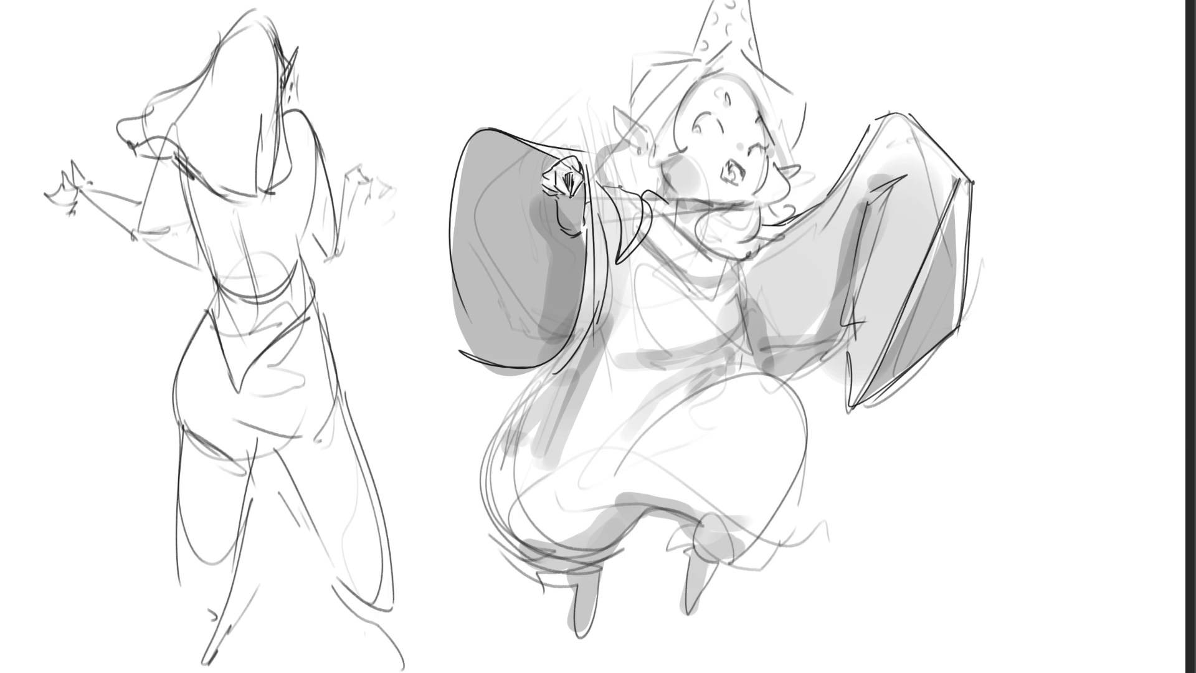
pyautogui.moveTo(573, 492)
pyautogui.mouseDown()
pyautogui.moveTo(561, 523)
pyautogui.moveTo(555, 498)
pyautogui.moveTo(623, 387)
pyautogui.mouseUp()
pyautogui.moveTo(670, 321)
pyautogui.mouseDown()
pyautogui.moveTo(510, 517)
pyautogui.moveTo(623, 348)
pyautogui.moveTo(729, 359)
pyautogui.mouseUp()
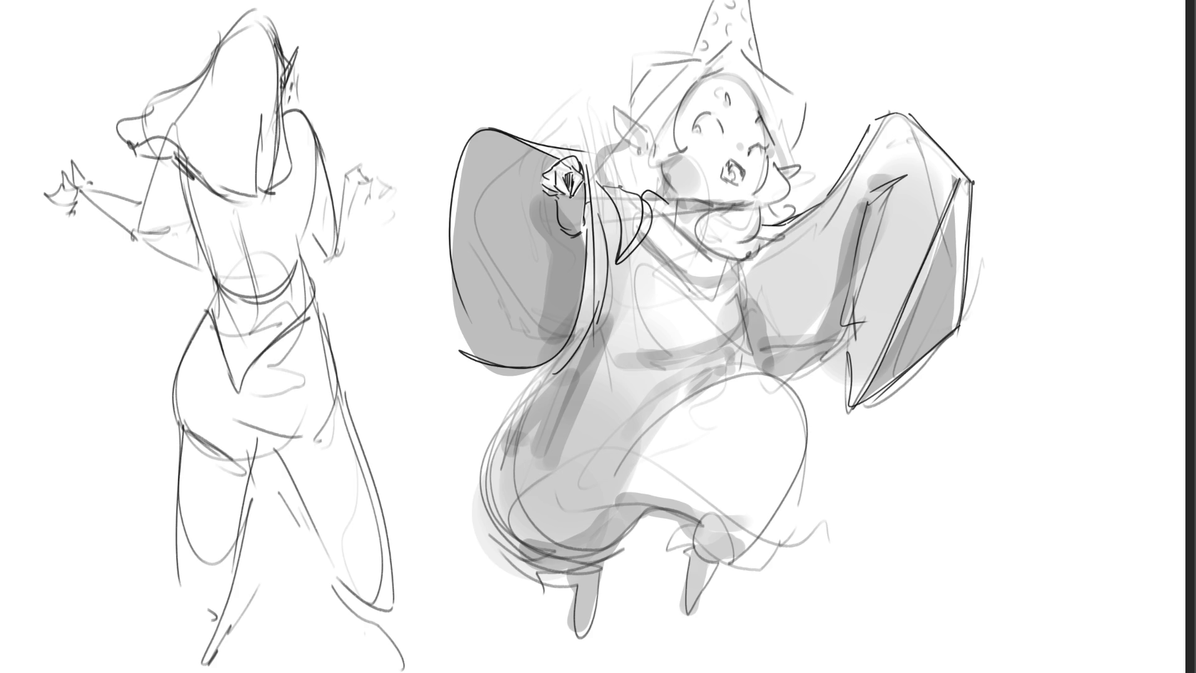
pyautogui.moveTo(723, 167); pyautogui.dragTo(740, 183)
# Redraw the left eye as a smiling closed eye and redo the horizontal face line
pyautogui.moveTo(690, 119)
pyautogui.mouseDown()
pyautogui.moveTo(708, 102)
pyautogui.moveTo(725, 127)
pyautogui.moveTo(765, 144)
pyautogui.mouseUp()
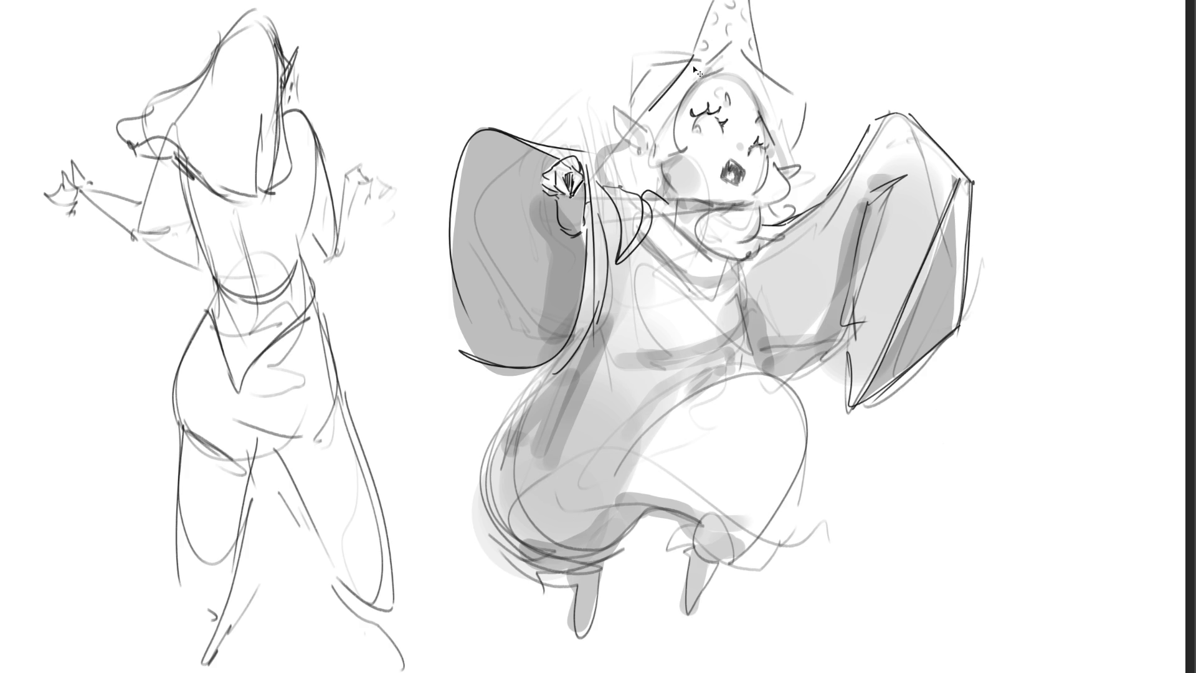
pyautogui.moveTo(696, 54)
pyautogui.mouseDown()
pyautogui.moveTo(590, 168)
pyautogui.moveTo(650, 197)
pyautogui.moveTo(749, 200)
pyautogui.mouseUp()
pyautogui.hotkey('ctrl', 'z')
pyautogui.moveTo(570, 196); pyautogui.dragTo(754, 205)
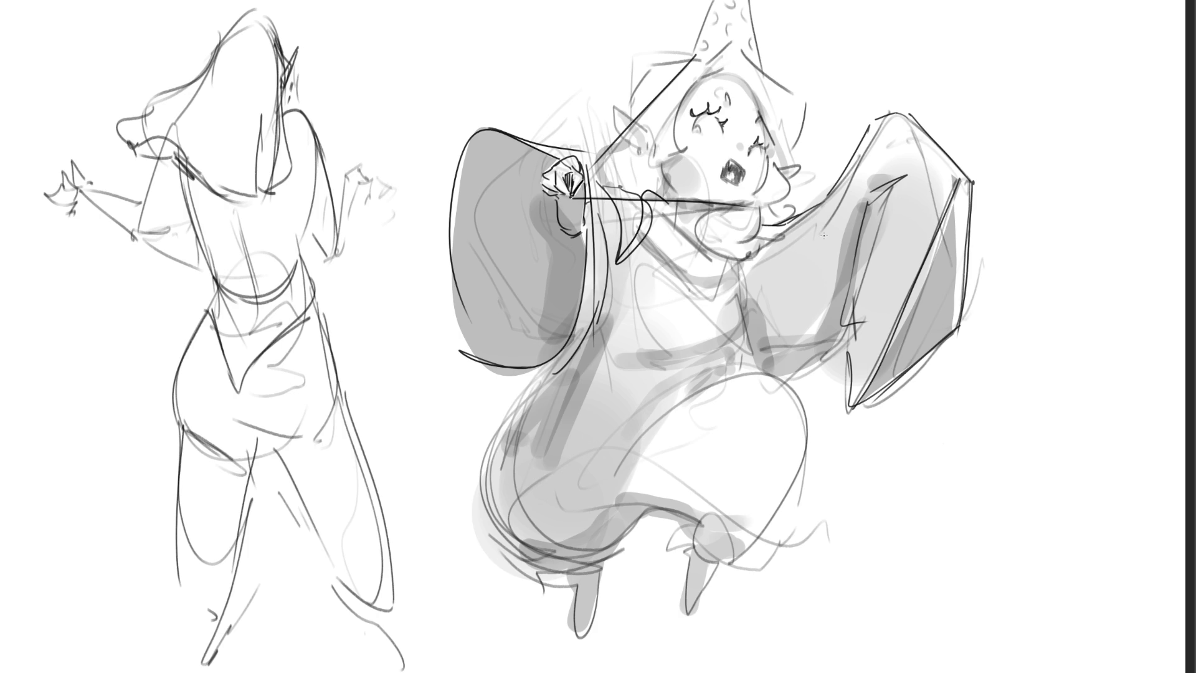
# Retrace the curve down the left of the face, the right of the hat and face, and the hat's left edge
pyautogui.moveTo(696, 80); pyautogui.dragTo(677, 146)
pyautogui.hotkey('ctrl', 'z')
pyautogui.moveTo(695, 80); pyautogui.dragTo(674, 151)
pyautogui.hotkey('ctrl', 'z')
pyautogui.moveTo(696, 81)
pyautogui.mouseDown()
pyautogui.moveTo(661, 163)
pyautogui.moveTo(682, 156)
pyautogui.mouseUp()
pyautogui.moveTo(747, 50)
pyautogui.mouseDown()
pyautogui.moveTo(808, 116)
pyautogui.moveTo(801, 147)
pyautogui.mouseUp()
pyautogui.moveTo(688, 60)
pyautogui.mouseDown()
pyautogui.moveTo(650, 64)
pyautogui.moveTo(629, 122)
pyautogui.mouseUp()
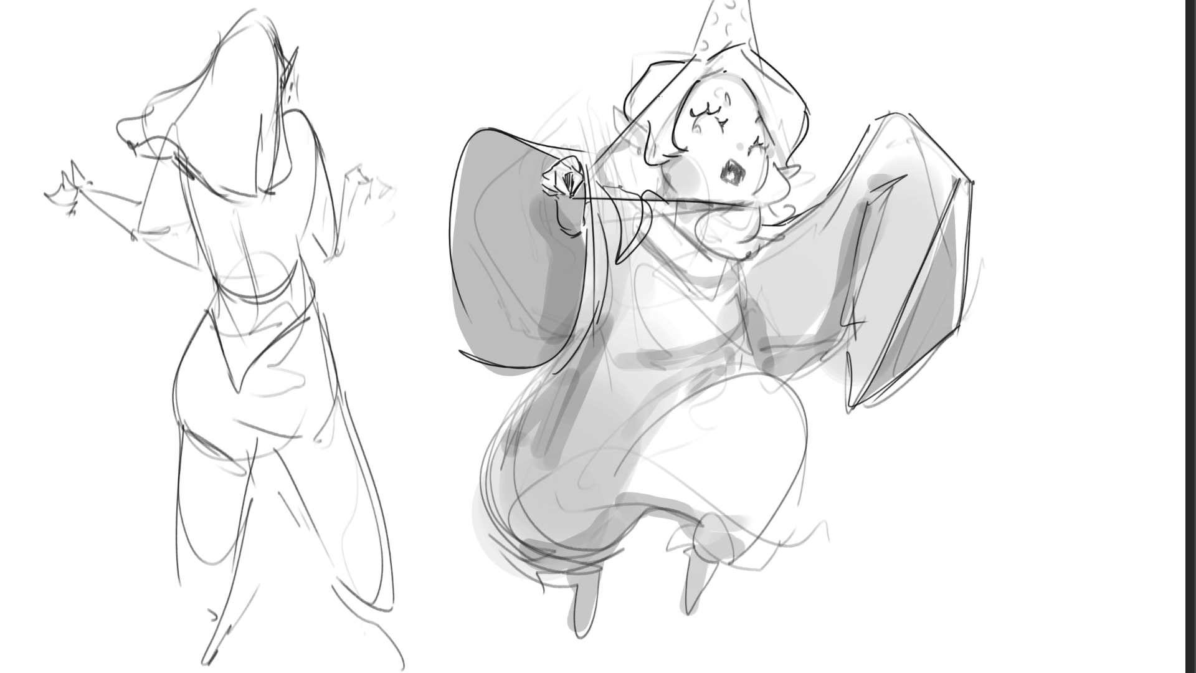
pyautogui.hotkey('ctrl', 'z')
pyautogui.moveTo(684, 53)
pyautogui.mouseDown()
pyautogui.moveTo(708, 1)
pyautogui.moveTo(764, 48)
pyautogui.moveTo(803, 93)
pyautogui.moveTo(815, 137)
pyautogui.moveTo(786, 165)
pyautogui.mouseUp()
# Ink bold black outlines on the hat top, its right edge and the hair curls near the wand
pyautogui.hotkey('ctrl', 'z')
pyautogui.hotkey('ctrl', 'z')
pyautogui.hotkey('ctrl', 'z')
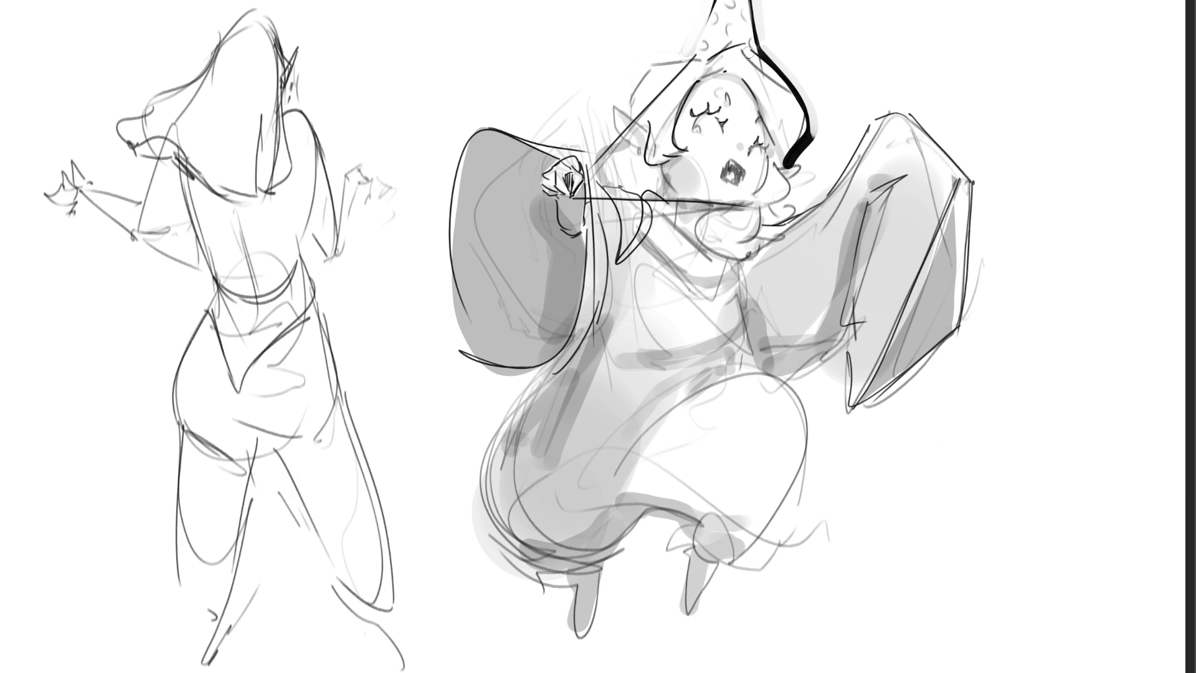
pyautogui.moveTo(725, 54); pyautogui.dragTo(771, 75)
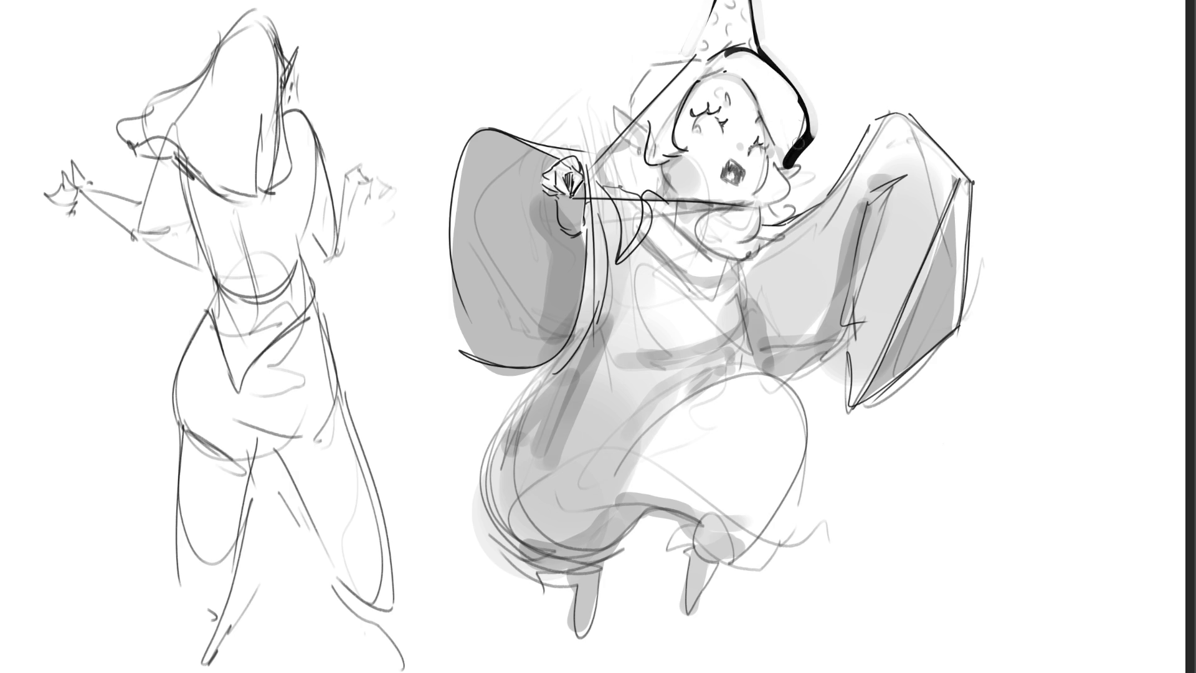
pyautogui.moveTo(791, 154)
pyautogui.mouseDown()
pyautogui.moveTo(781, 164)
pyautogui.moveTo(806, 169)
pyautogui.moveTo(783, 157)
pyautogui.moveTo(771, 205)
pyautogui.moveTo(792, 208)
pyautogui.mouseUp()
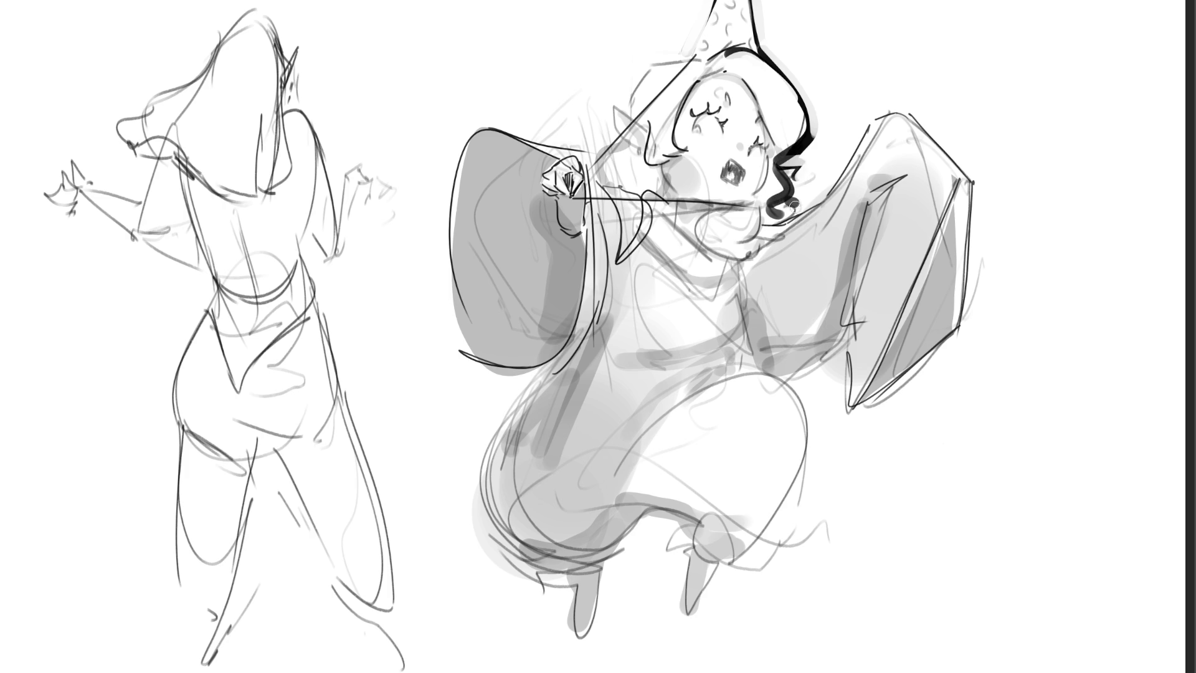
pyautogui.moveTo(622, 133); pyautogui.dragTo(580, 172)
pyautogui.moveTo(614, 99)
pyautogui.mouseDown()
pyautogui.moveTo(623, 127)
pyautogui.moveTo(630, 79)
pyautogui.moveTo(694, 53)
pyautogui.mouseUp()
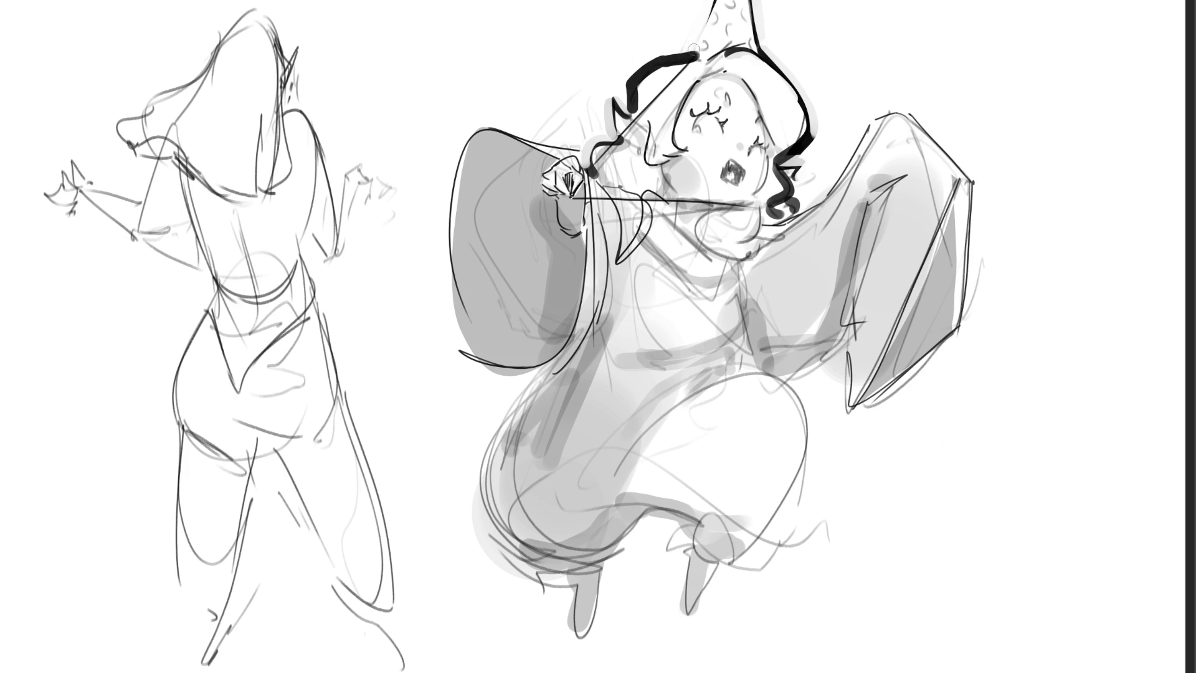
pyautogui.hotkey('ctrl', 'z')
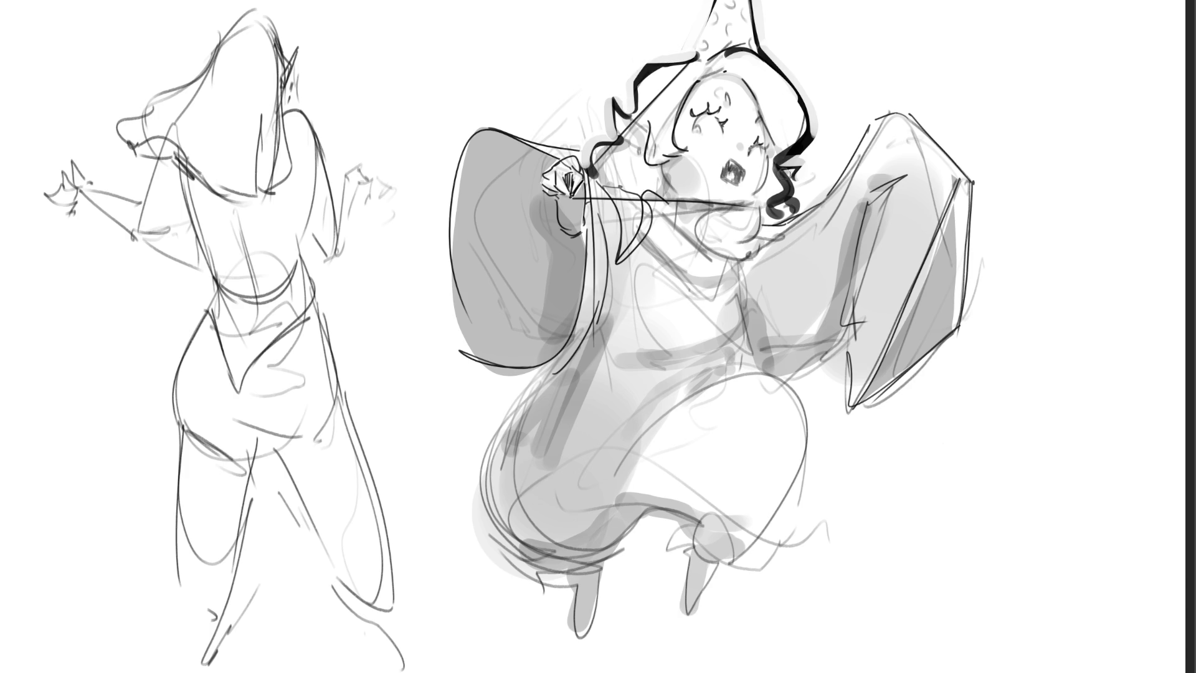
# Outline the jaw and chin, the hair near the hat and the hand in bold black, then grey the left cheek
pyautogui.moveTo(740, 204)
pyautogui.mouseDown()
pyautogui.moveTo(696, 220)
pyautogui.moveTo(692, 241)
pyautogui.mouseUp()
pyautogui.moveTo(735, 204); pyautogui.dragTo(759, 181)
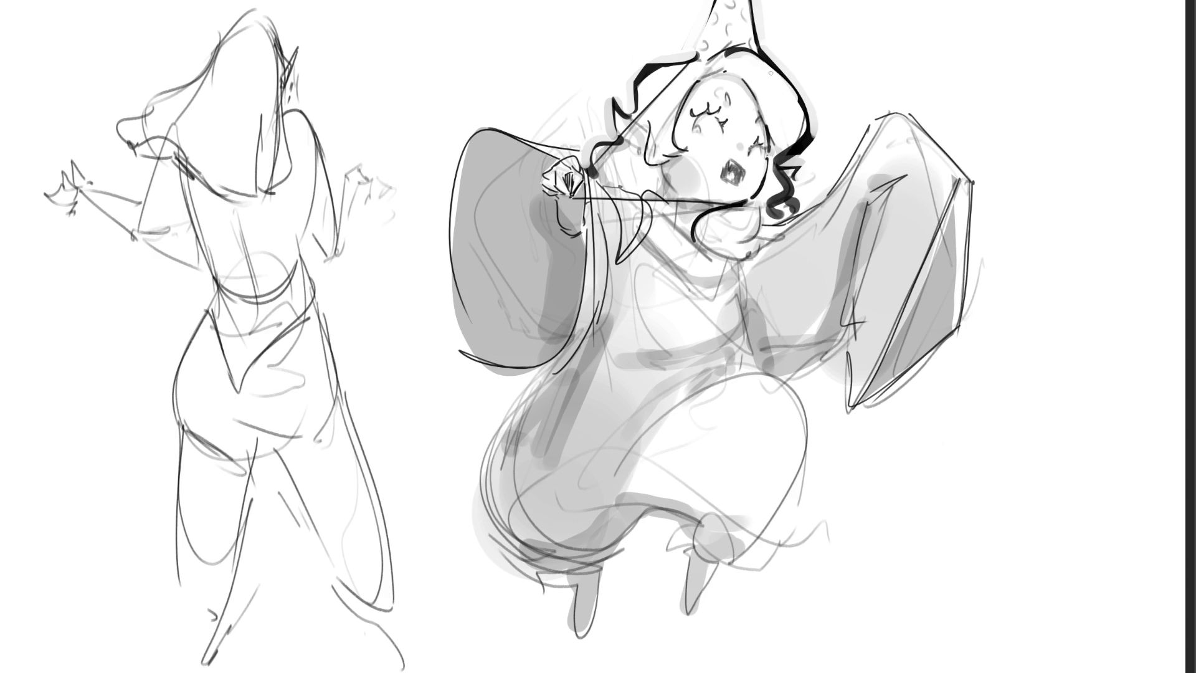
pyautogui.moveTo(661, 170); pyautogui.dragTo(663, 192)
pyautogui.hotkey('ctrl', 'z')
pyautogui.moveTo(634, 116); pyautogui.dragTo(646, 143)
pyautogui.moveTo(563, 158)
pyautogui.mouseDown()
pyautogui.moveTo(539, 193)
pyautogui.moveTo(573, 200)
pyautogui.moveTo(587, 174)
pyautogui.mouseUp()
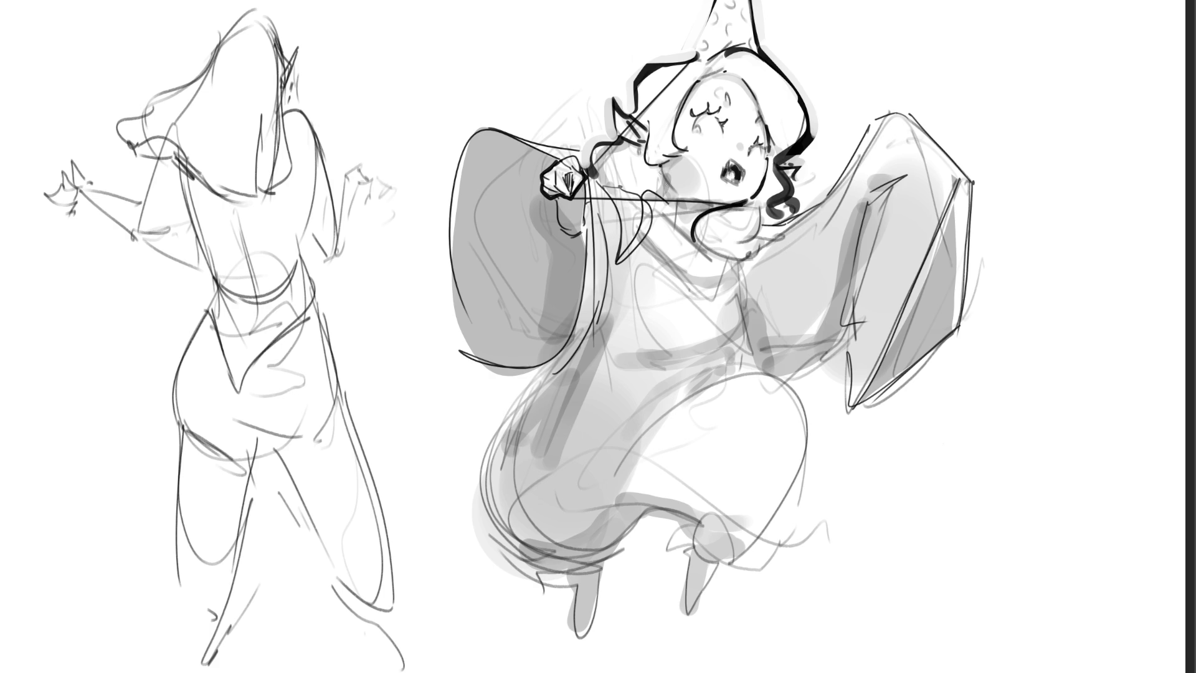
pyautogui.moveTo(662, 169); pyautogui.dragTo(698, 238)
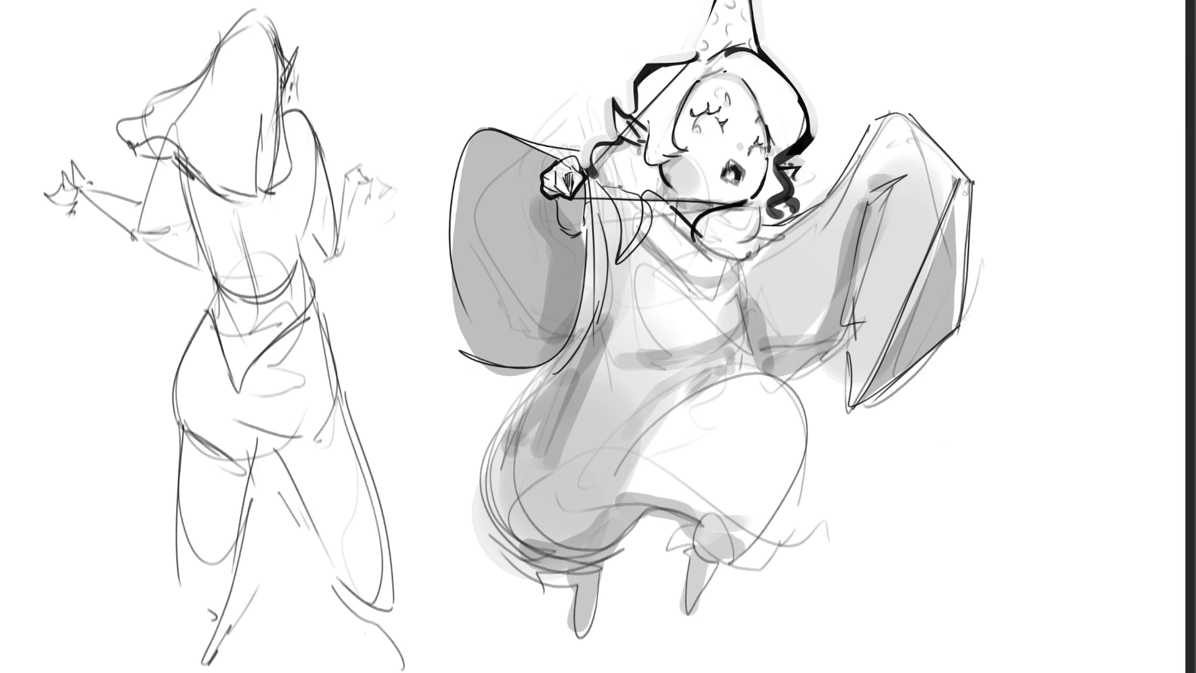
# Ink a dark line down the wing's right edge, undoing a stray thick lower-edge stroke
pyautogui.moveTo(966, 185); pyautogui.dragTo(953, 337)
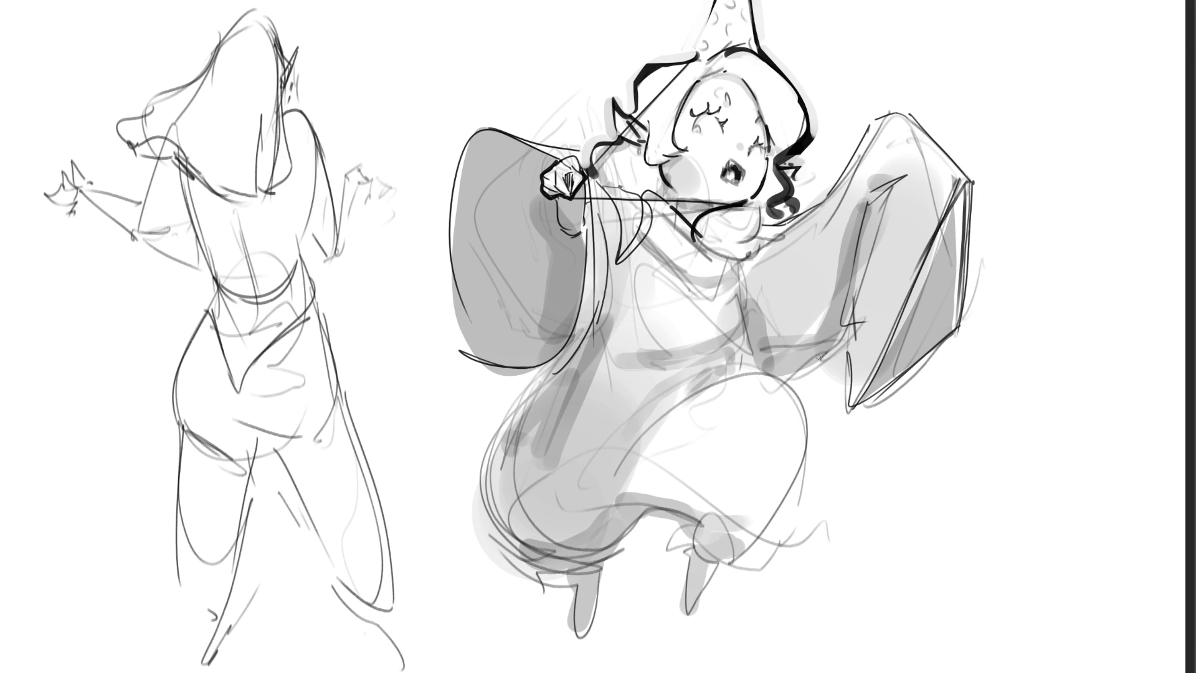
pyautogui.moveTo(791, 375); pyautogui.dragTo(848, 344)
pyautogui.hotkey('ctrl', 'z')
# Add grey shading along the left sleeve and hair edge, and lighten the area under the face
pyautogui.moveTo(535, 373); pyautogui.dragTo(607, 288)
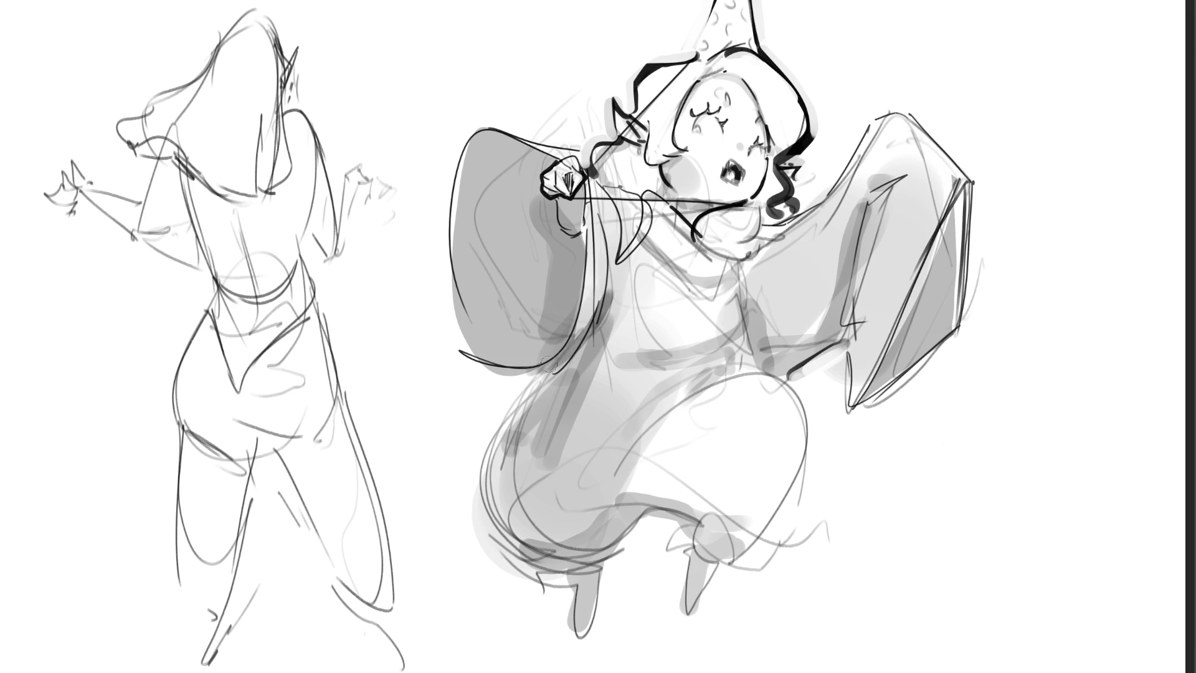
pyautogui.moveTo(548, 364); pyautogui.dragTo(623, 246)
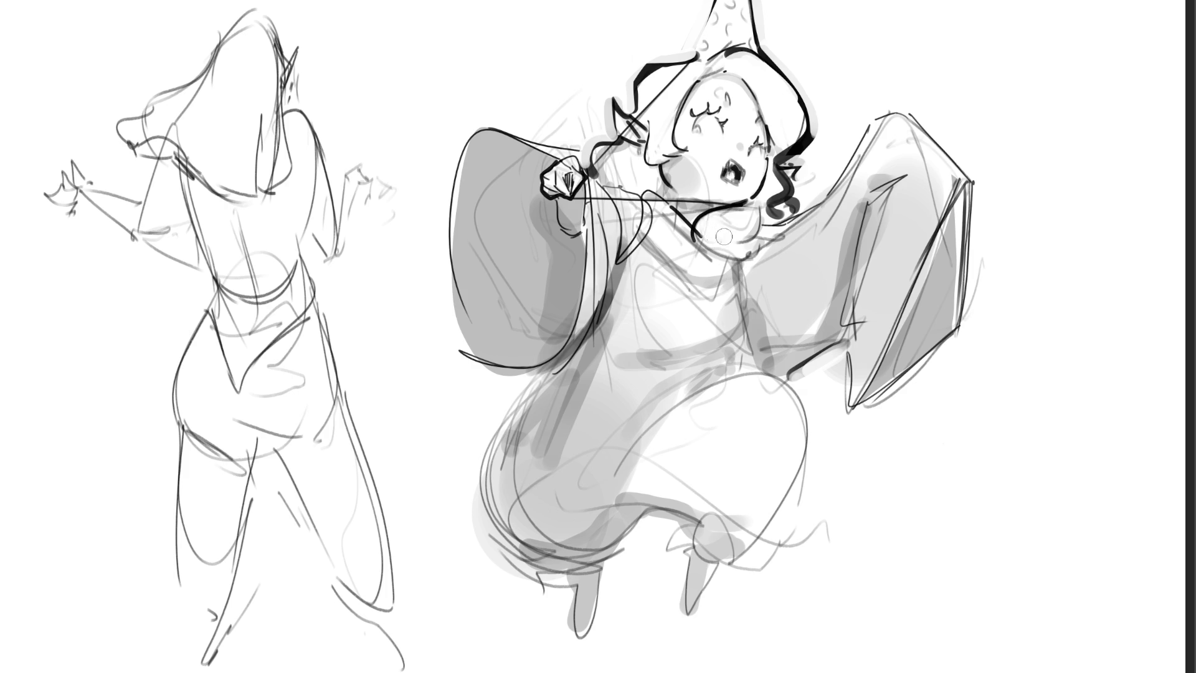
pyautogui.moveTo(722, 237)
pyautogui.mouseDown()
pyautogui.moveTo(750, 209)
pyautogui.moveTo(738, 233)
pyautogui.moveTo(755, 217)
pyautogui.moveTo(756, 237)
pyautogui.moveTo(707, 233)
pyautogui.moveTo(722, 239)
pyautogui.moveTo(753, 228)
pyautogui.moveTo(715, 224)
pyautogui.moveTo(717, 238)
pyautogui.moveTo(765, 217)
pyautogui.moveTo(764, 230)
pyautogui.moveTo(738, 228)
pyautogui.moveTo(773, 226)
pyautogui.moveTo(735, 242)
pyautogui.moveTo(762, 217)
pyautogui.moveTo(740, 230)
pyautogui.moveTo(743, 246)
pyautogui.mouseUp()
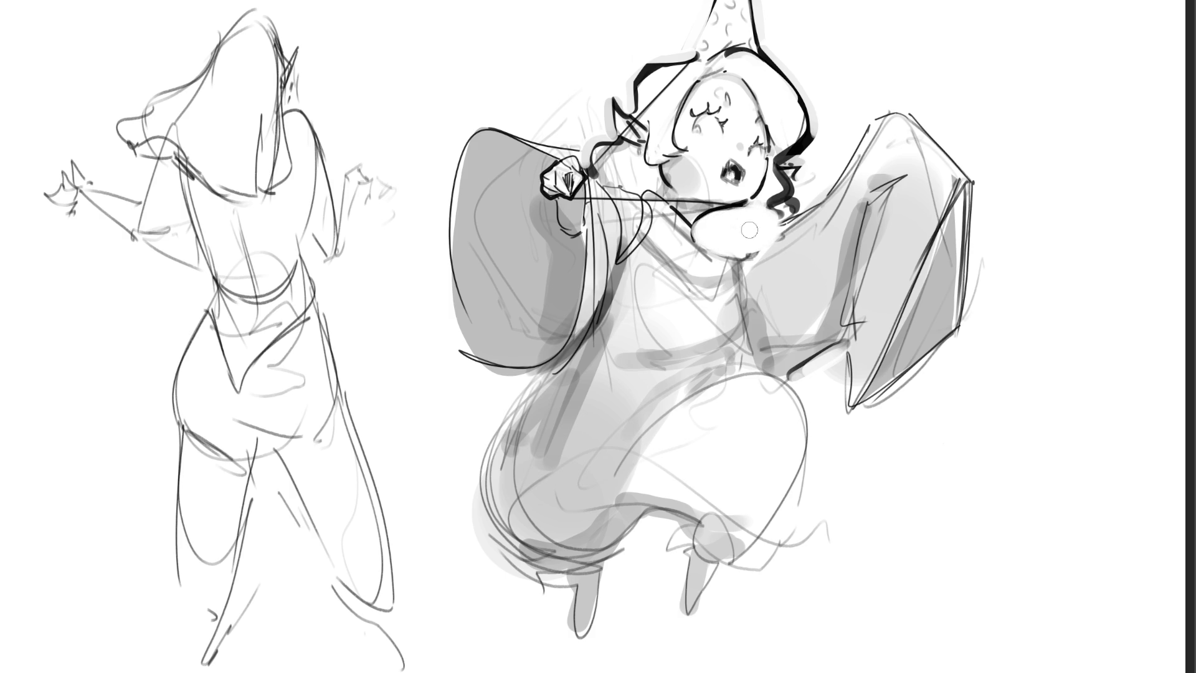
# Undo the chin shading, dab light into the open mouth, and ink a thick black line down the robe's left edge
pyautogui.moveTo(715, 237)
pyautogui.mouseDown()
pyautogui.moveTo(772, 249)
pyautogui.moveTo(733, 249)
pyautogui.mouseUp()
pyautogui.hotkey('ctrl', 'z')
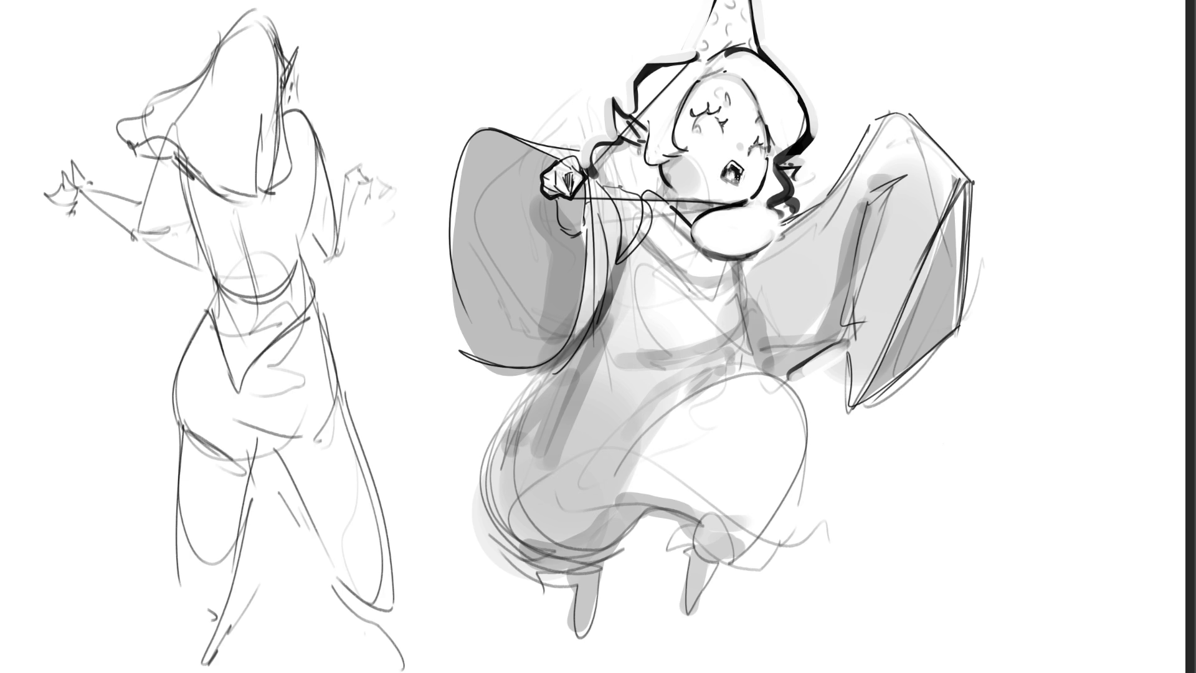
pyautogui.moveTo(730, 172); pyautogui.dragTo(737, 178)
pyautogui.moveTo(589, 340); pyautogui.dragTo(544, 558)
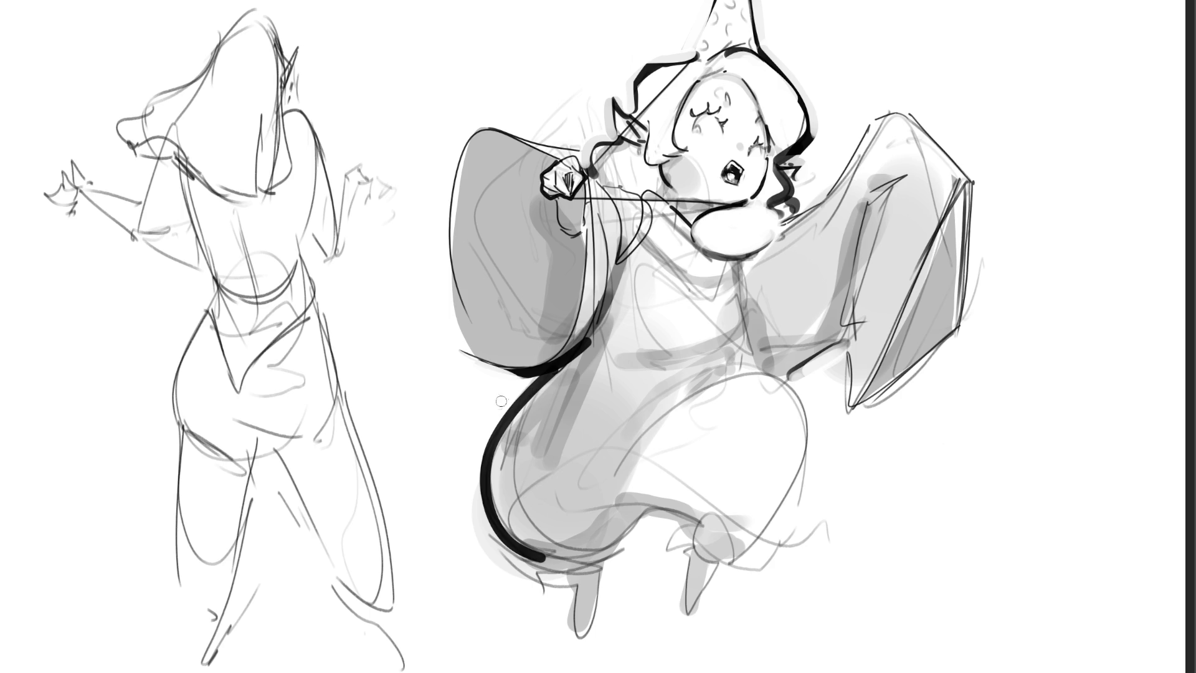
# Ink the robe's bottom edge as a dark line curving upward, retrying several attempts
pyautogui.moveTo(478, 501); pyautogui.dragTo(535, 572)
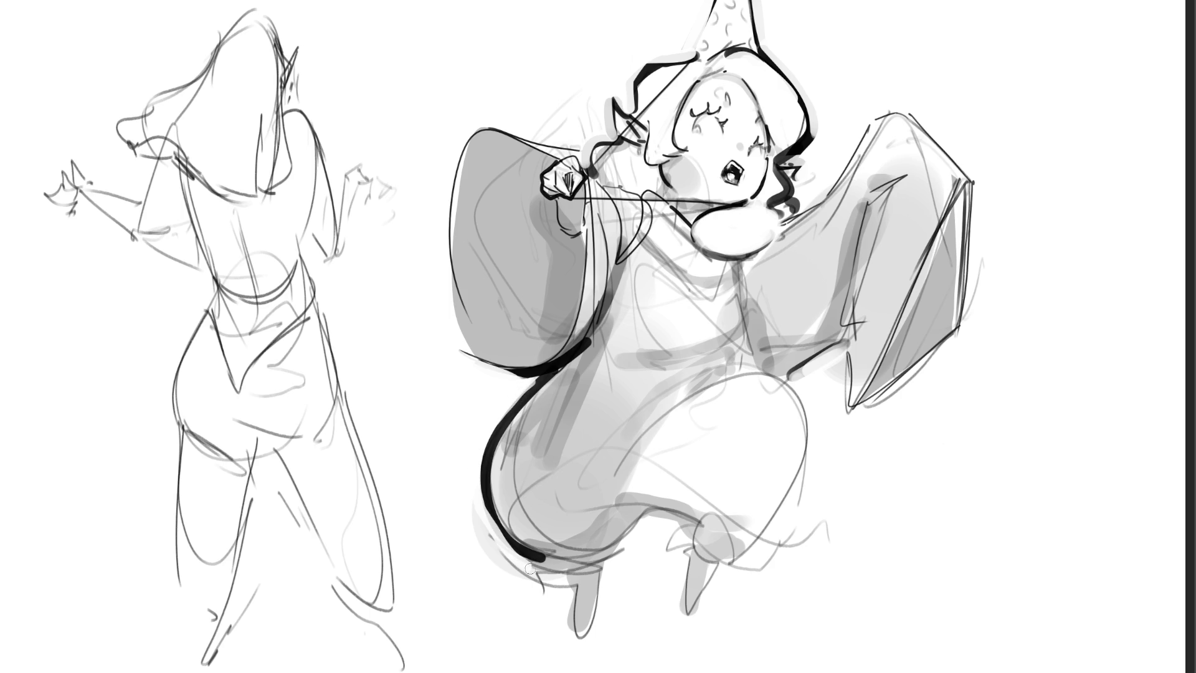
pyautogui.moveTo(479, 517)
pyautogui.mouseDown()
pyautogui.moveTo(526, 576)
pyautogui.moveTo(547, 553)
pyautogui.moveTo(643, 521)
pyautogui.mouseUp()
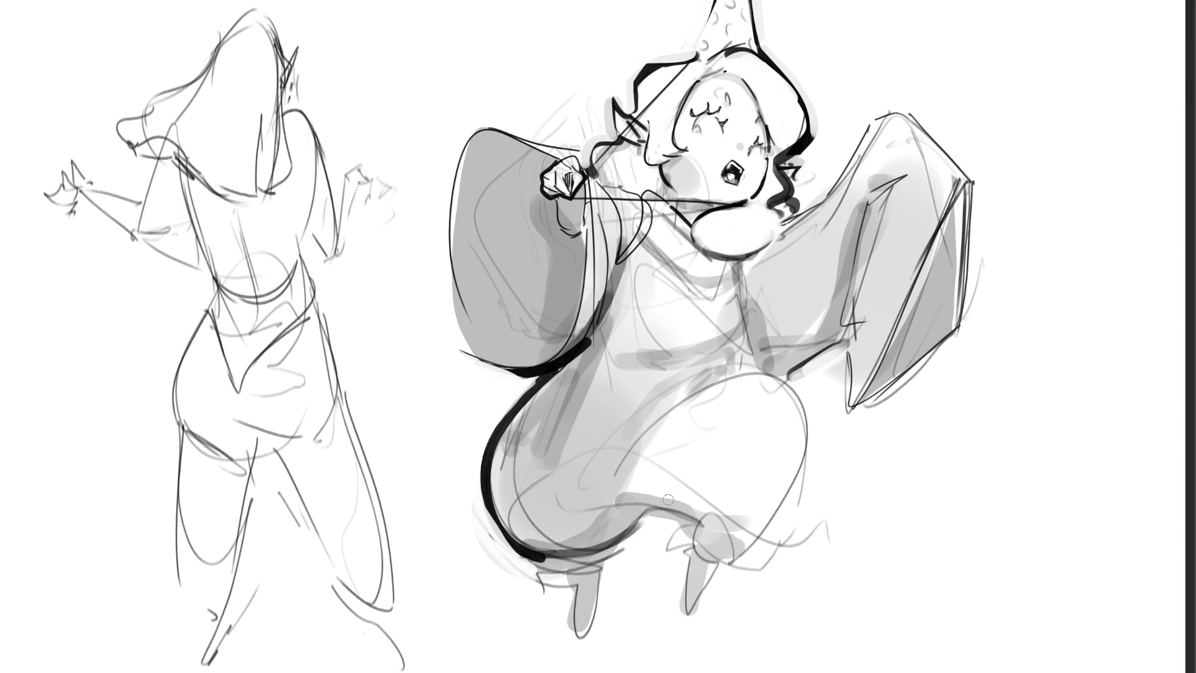
pyautogui.hotkey('ctrl', 'z')
pyautogui.moveTo(624, 541); pyautogui.dragTo(669, 504)
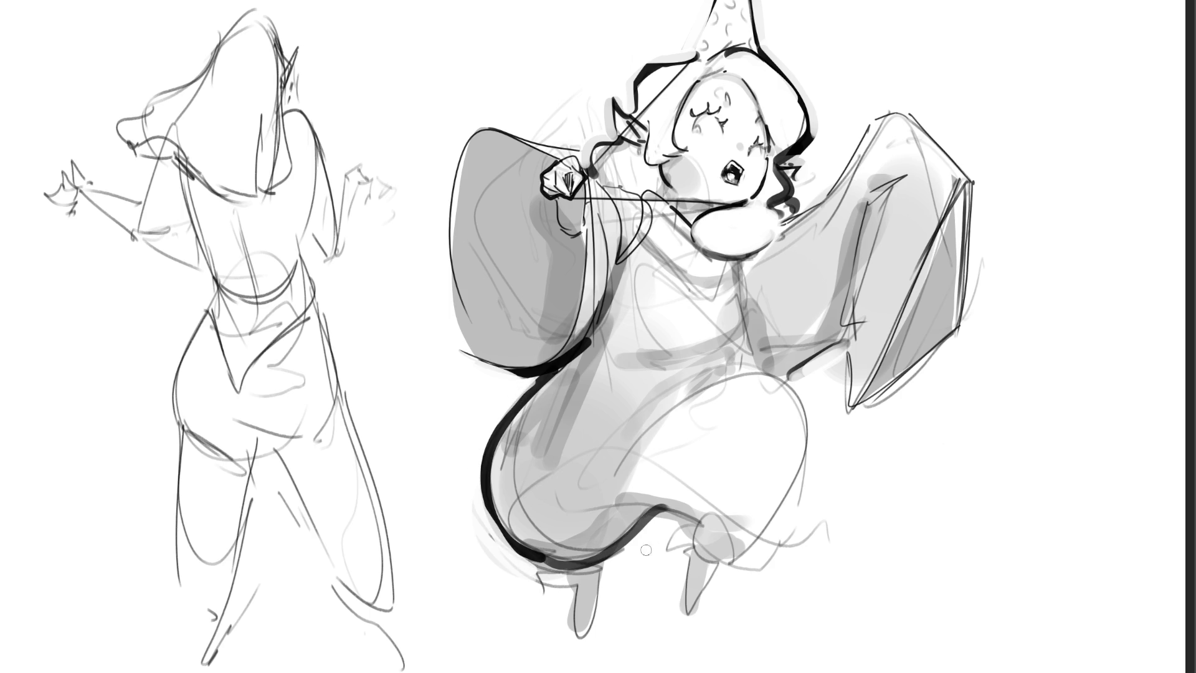
pyautogui.hotkey('ctrl', 'z')
pyautogui.moveTo(529, 557)
pyautogui.mouseDown()
pyautogui.moveTo(598, 572)
pyautogui.moveTo(668, 498)
pyautogui.mouseUp()
pyautogui.hotkey('ctrl', 'z')
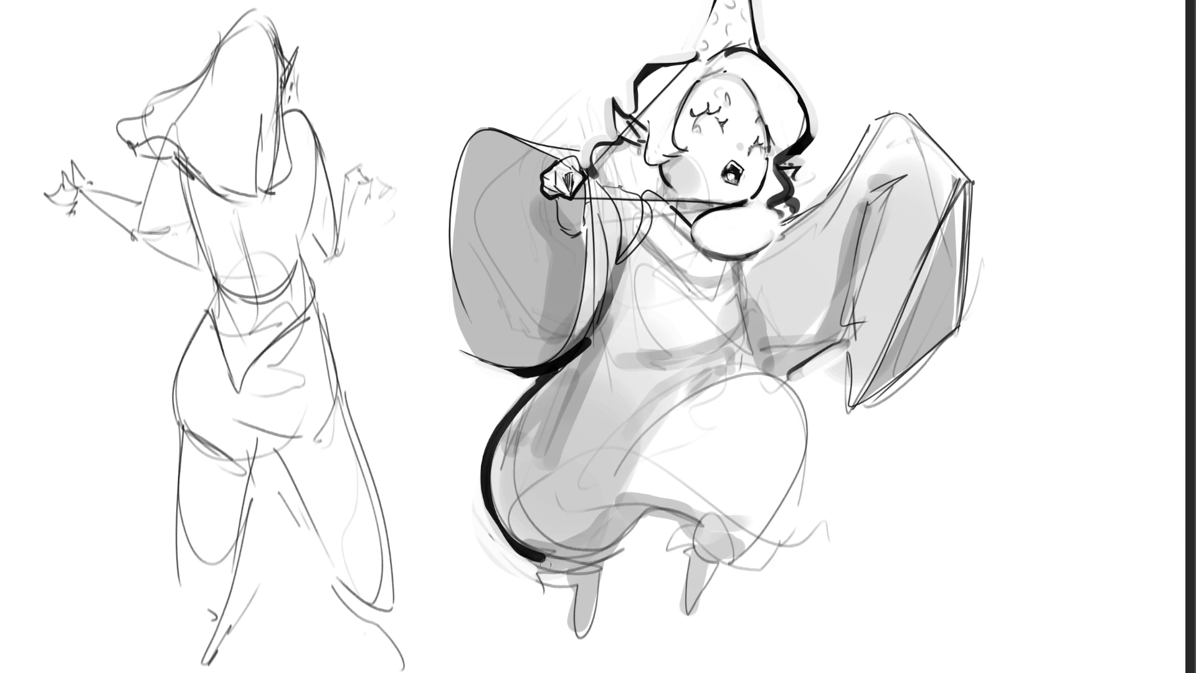
pyautogui.moveTo(526, 555)
pyautogui.mouseDown()
pyautogui.moveTo(594, 567)
pyautogui.moveTo(623, 541)
pyautogui.mouseUp()
pyautogui.hotkey('ctrl', 'z')
pyautogui.moveTo(530, 553)
pyautogui.mouseDown()
pyautogui.moveTo(631, 538)
pyautogui.moveTo(649, 513)
pyautogui.mouseUp()
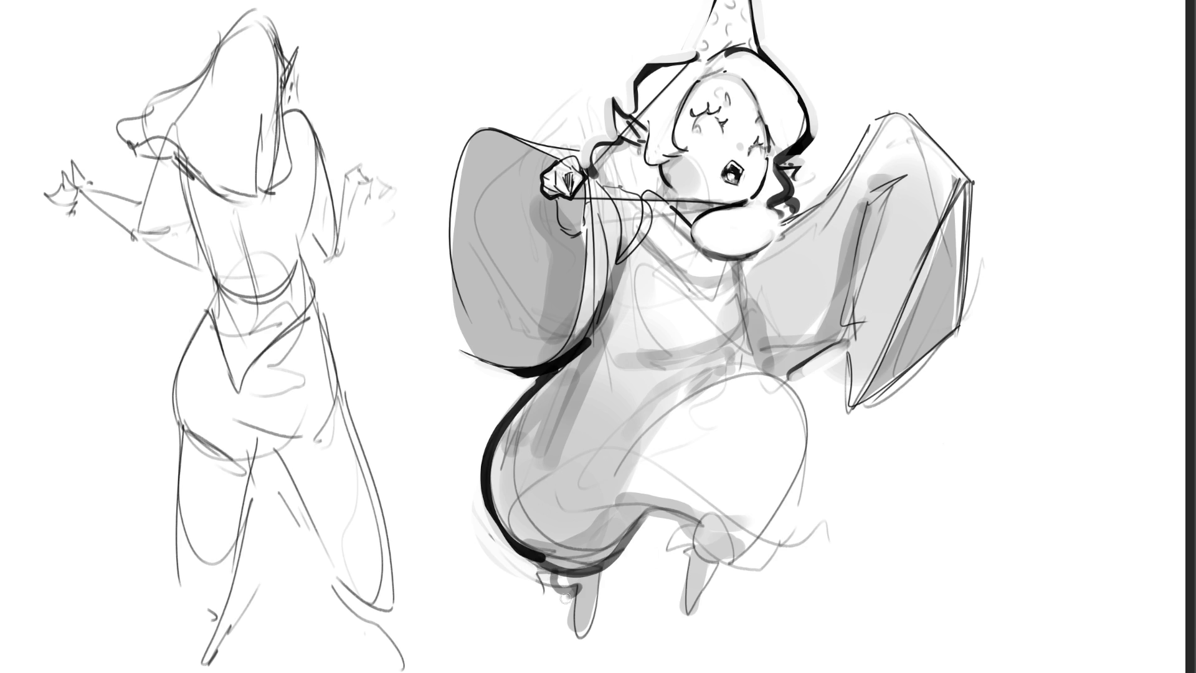
# Outline the leg below the robe in dark ink and thin the robe's left outline
pyautogui.moveTo(550, 574)
pyautogui.mouseDown()
pyautogui.moveTo(537, 620)
pyautogui.moveTo(581, 582)
pyautogui.mouseUp()
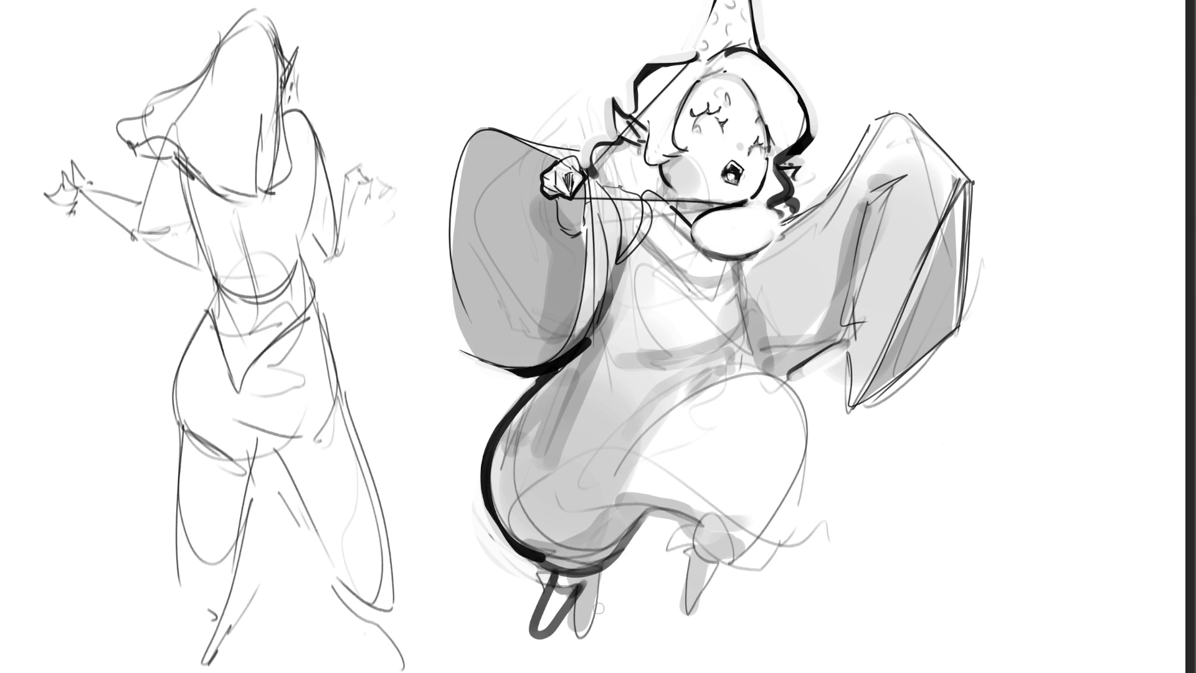
pyautogui.hotkey('ctrl', 'z')
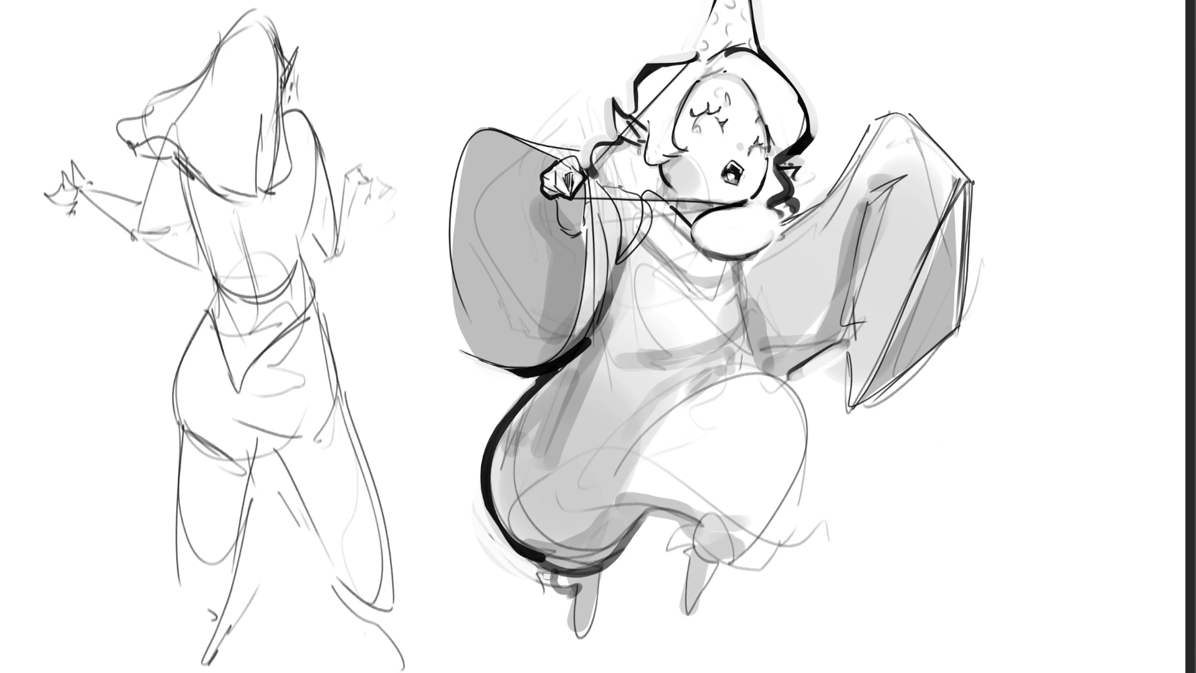
pyautogui.moveTo(542, 566)
pyautogui.mouseDown()
pyautogui.moveTo(598, 588)
pyautogui.moveTo(580, 604)
pyautogui.moveTo(588, 595)
pyautogui.mouseUp()
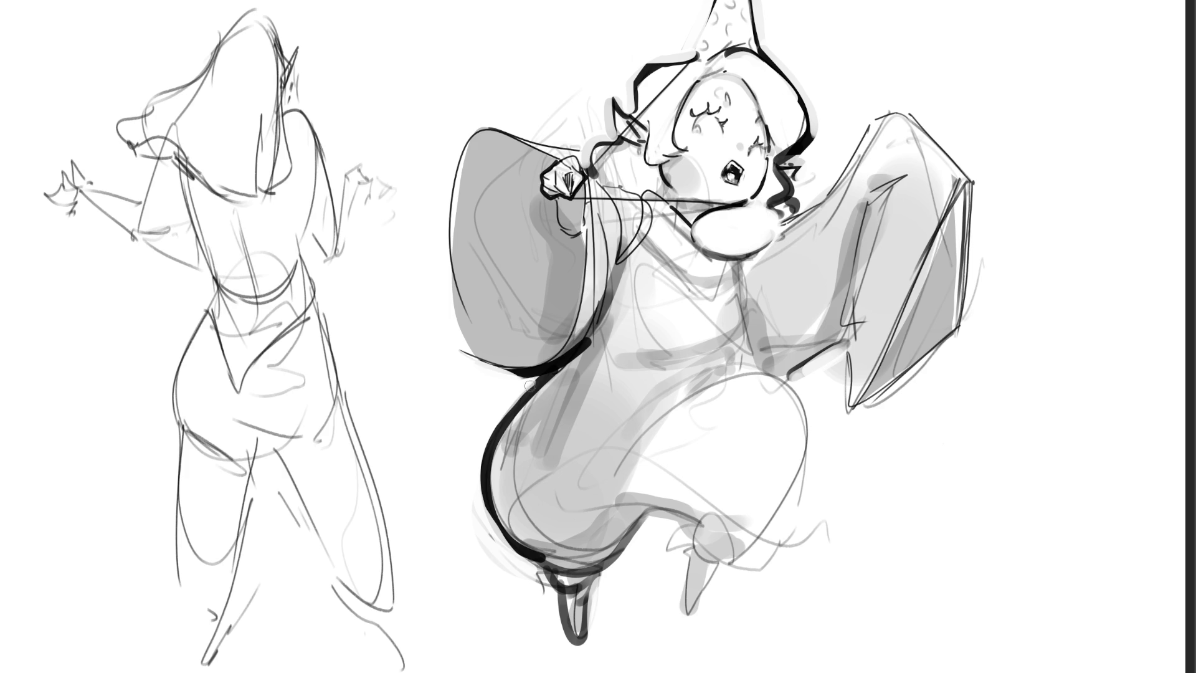
pyautogui.moveTo(534, 379)
pyautogui.mouseDown()
pyautogui.moveTo(485, 461)
pyautogui.moveTo(481, 506)
pyautogui.moveTo(535, 558)
pyautogui.moveTo(570, 643)
pyautogui.moveTo(591, 638)
pyautogui.moveTo(602, 584)
pyautogui.moveTo(642, 533)
pyautogui.moveTo(660, 515)
pyautogui.moveTo(691, 525)
pyautogui.mouseUp()
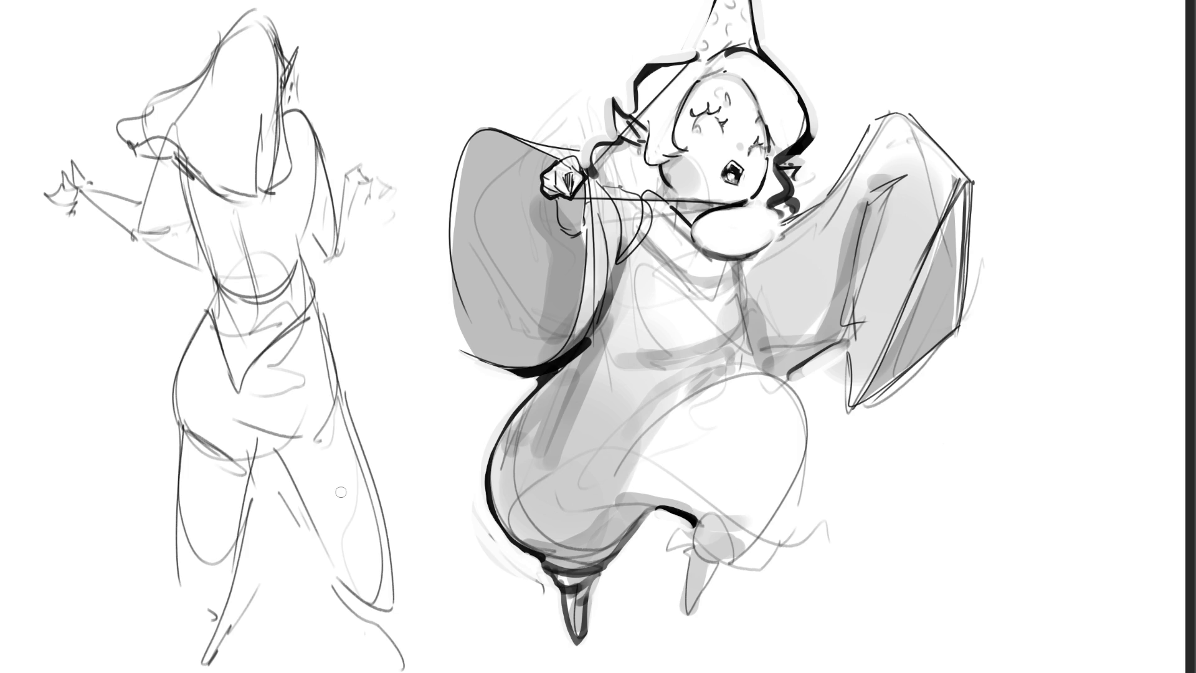
# Ink the knee line and the right sleeve's vertical edge, painting out the grey strip beside it
pyautogui.moveTo(693, 522)
pyautogui.mouseDown()
pyautogui.moveTo(688, 547)
pyautogui.moveTo(710, 567)
pyautogui.moveTo(741, 557)
pyautogui.moveTo(773, 533)
pyautogui.moveTo(805, 474)
pyautogui.moveTo(810, 423)
pyautogui.moveTo(767, 374)
pyautogui.moveTo(716, 385)
pyautogui.moveTo(783, 386)
pyautogui.moveTo(722, 389)
pyautogui.moveTo(747, 382)
pyautogui.moveTo(789, 416)
pyautogui.moveTo(785, 389)
pyautogui.moveTo(801, 429)
pyautogui.moveTo(802, 467)
pyautogui.moveTo(746, 548)
pyautogui.mouseUp()
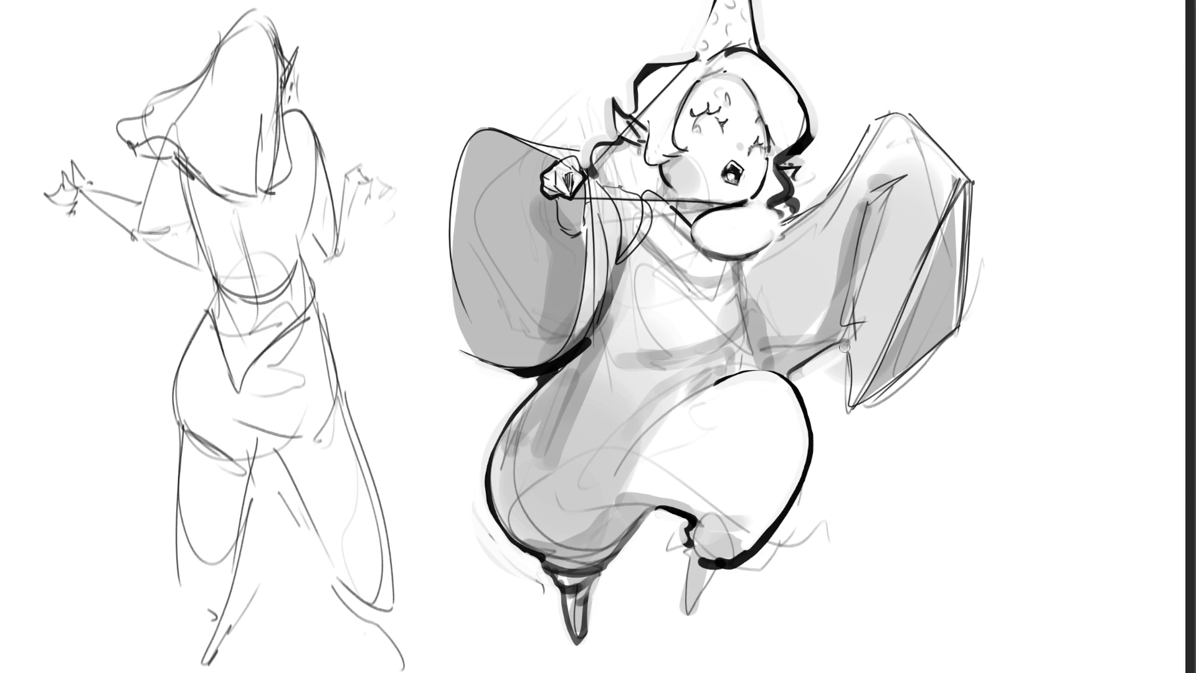
pyautogui.moveTo(844, 347); pyautogui.dragTo(848, 426)
pyautogui.moveTo(837, 343); pyautogui.dragTo(848, 429)
pyautogui.moveTo(840, 351)
pyautogui.mouseDown()
pyautogui.moveTo(848, 423)
pyautogui.moveTo(984, 311)
pyautogui.mouseUp()
# Ink the wing's lower edge over whitened sketch lines, trim its end, and straighten the right edge
pyautogui.moveTo(834, 423); pyautogui.dragTo(982, 317)
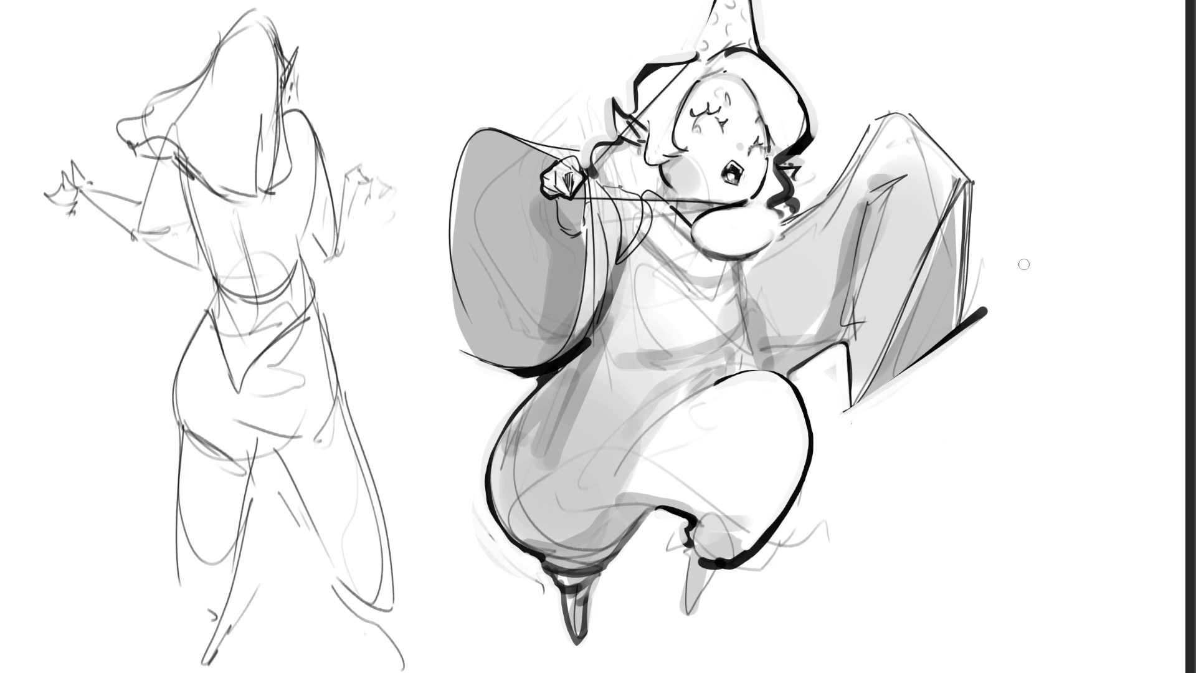
pyautogui.moveTo(981, 278); pyautogui.dragTo(956, 339)
pyautogui.moveTo(981, 301); pyautogui.dragTo(986, 330)
pyautogui.moveTo(975, 180); pyautogui.dragTo(967, 360)
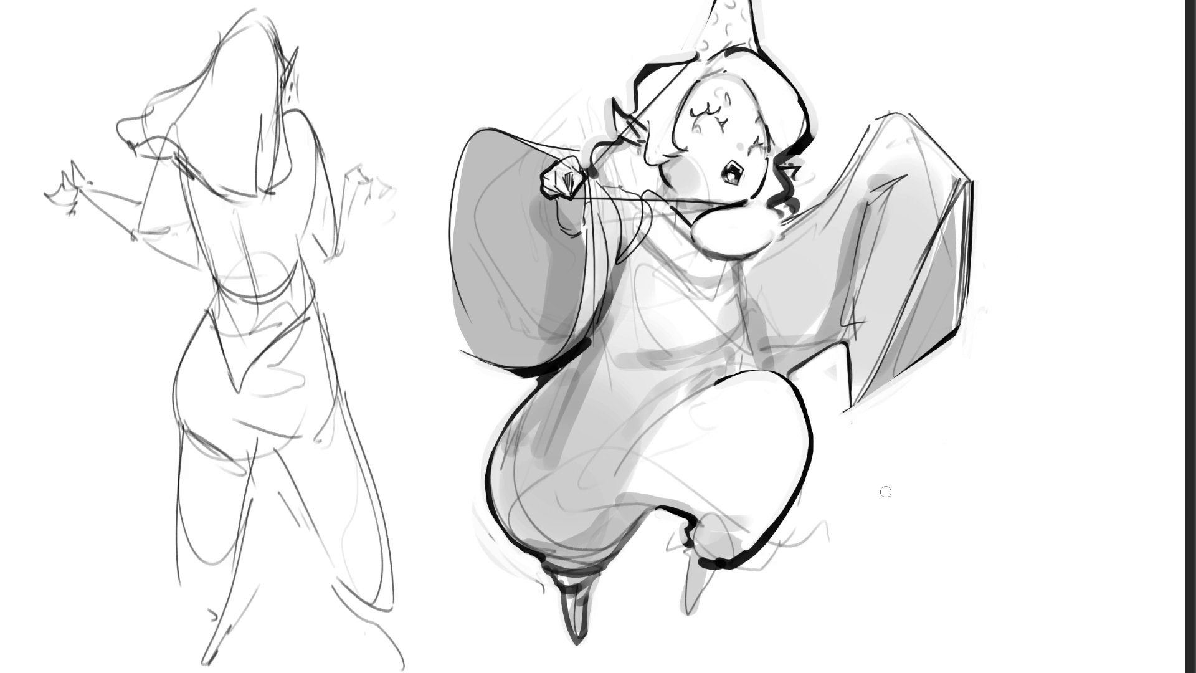
# Ink the wing's upper-right and upper-left edges and the bottom of the hair curl
pyautogui.moveTo(903, 106)
pyautogui.mouseDown()
pyautogui.moveTo(981, 189)
pyautogui.moveTo(973, 178)
pyautogui.mouseUp()
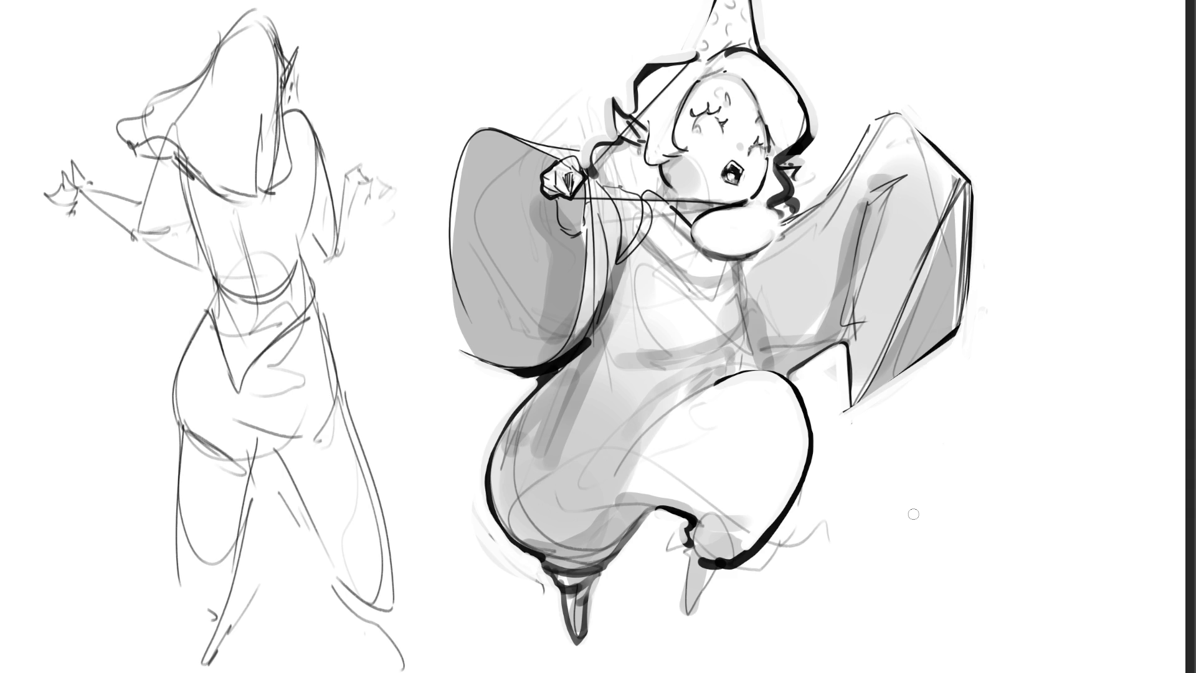
pyautogui.moveTo(795, 207)
pyautogui.mouseDown()
pyautogui.moveTo(827, 188)
pyautogui.moveTo(888, 107)
pyautogui.moveTo(828, 186)
pyautogui.mouseUp()
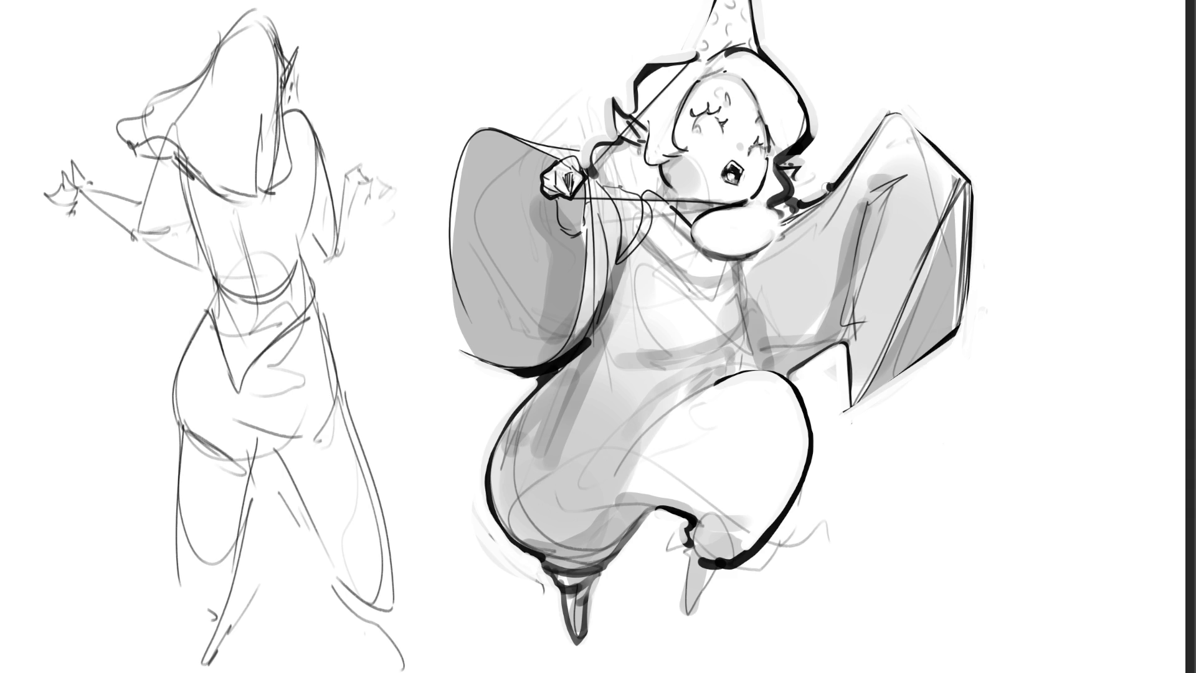
pyautogui.moveTo(888, 109); pyautogui.dragTo(844, 159)
# Rework the inked torso-leg join and waist line, then lighten the blush beside the mouth
pyautogui.moveTo(786, 367)
pyautogui.mouseDown()
pyautogui.moveTo(760, 355)
pyautogui.moveTo(750, 366)
pyautogui.moveTo(740, 347)
pyautogui.mouseUp()
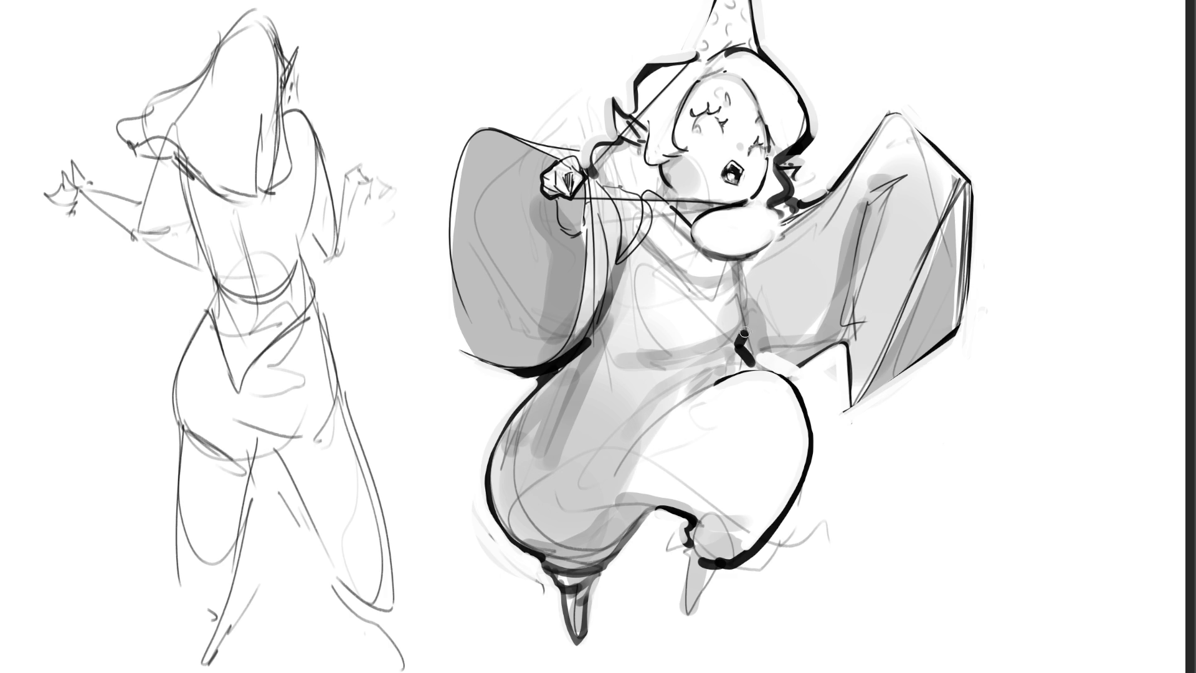
pyautogui.moveTo(744, 301)
pyautogui.mouseDown()
pyautogui.moveTo(739, 341)
pyautogui.moveTo(828, 340)
pyautogui.moveTo(753, 343)
pyautogui.mouseUp()
pyautogui.moveTo(828, 345)
pyautogui.mouseDown()
pyautogui.moveTo(769, 360)
pyautogui.moveTo(793, 348)
pyautogui.moveTo(755, 346)
pyautogui.moveTo(836, 343)
pyautogui.mouseUp()
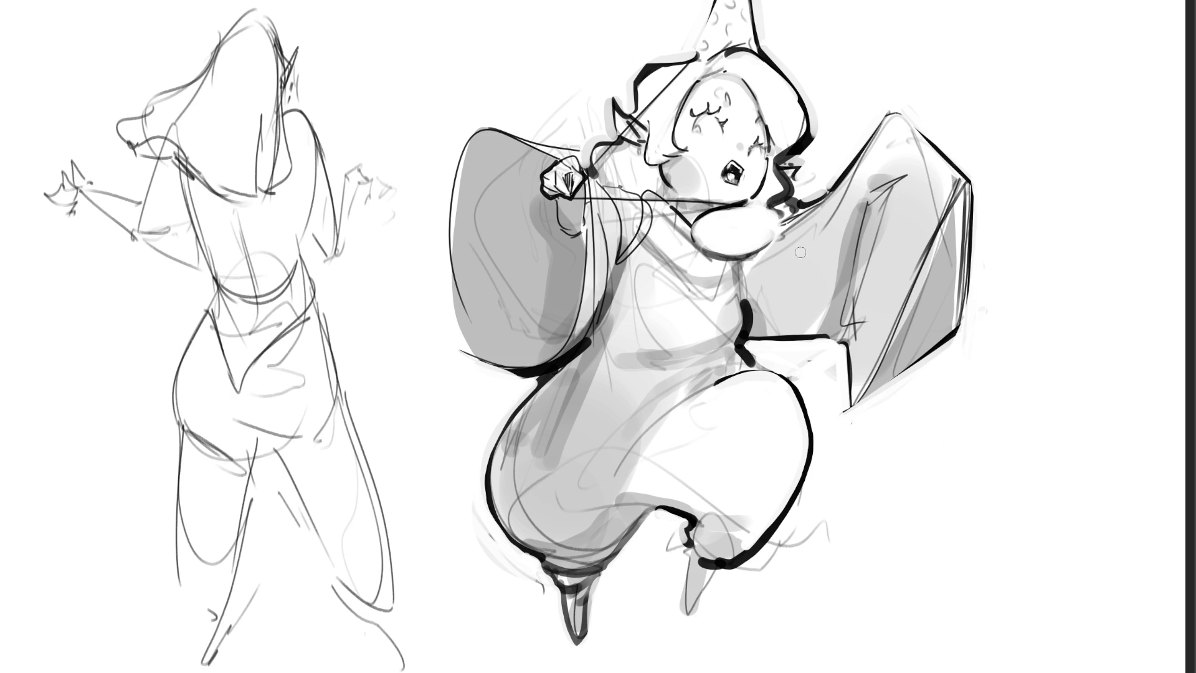
pyautogui.moveTo(748, 328)
pyautogui.mouseDown()
pyautogui.moveTo(753, 346)
pyautogui.moveTo(804, 340)
pyautogui.moveTo(755, 338)
pyautogui.mouseUp()
pyautogui.moveTo(685, 183)
pyautogui.mouseDown()
pyautogui.moveTo(712, 188)
pyautogui.moveTo(680, 174)
pyautogui.mouseUp()
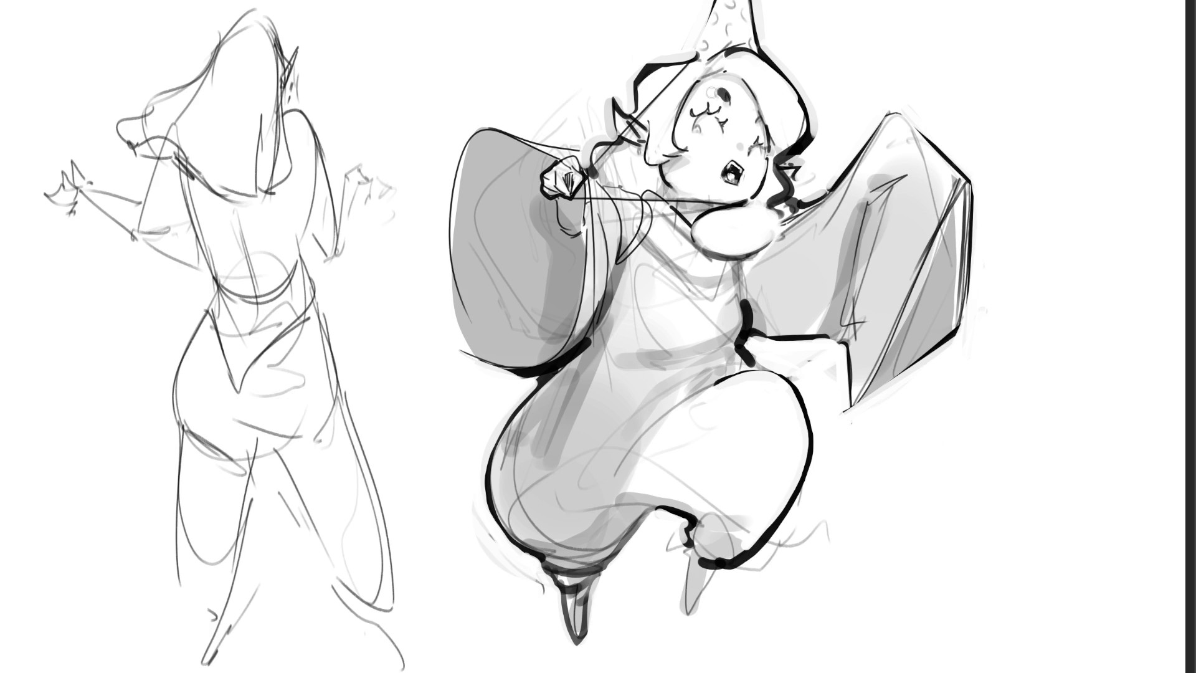
# Add a small dark mark on the girl's face and erase bits of the left figure's hip line
pyautogui.click(755, 114)
pyautogui.moveTo(223, 453); pyautogui.dragTo(232, 457)
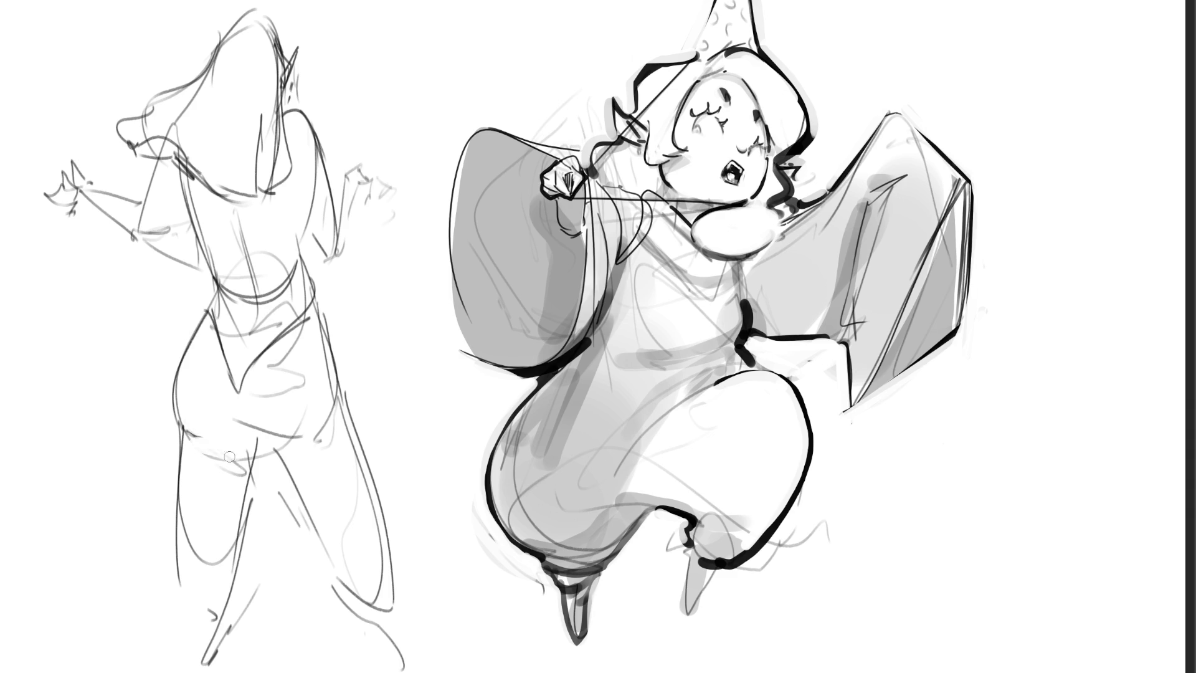
pyautogui.moveTo(231, 498)
pyautogui.mouseDown()
pyautogui.moveTo(252, 439)
pyautogui.moveTo(236, 483)
pyautogui.mouseUp()
# With a small brush, ink a dark outline along the rear foot, redrawing it once
pyautogui.press('e')
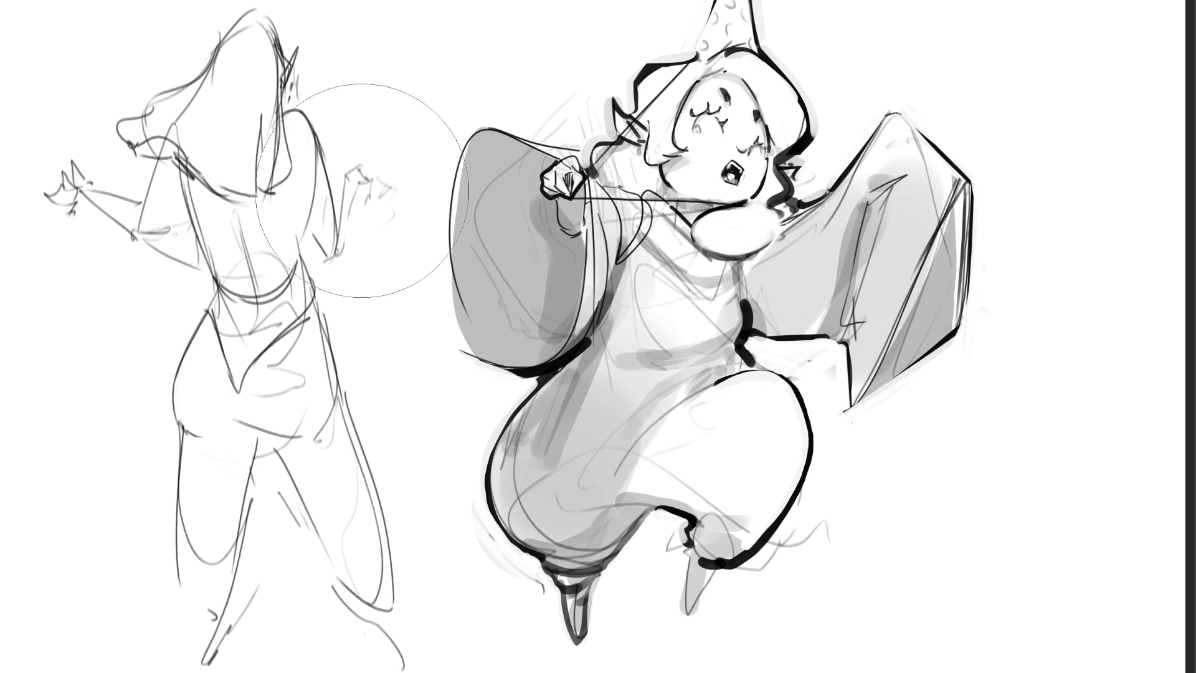
pyautogui.press('e')
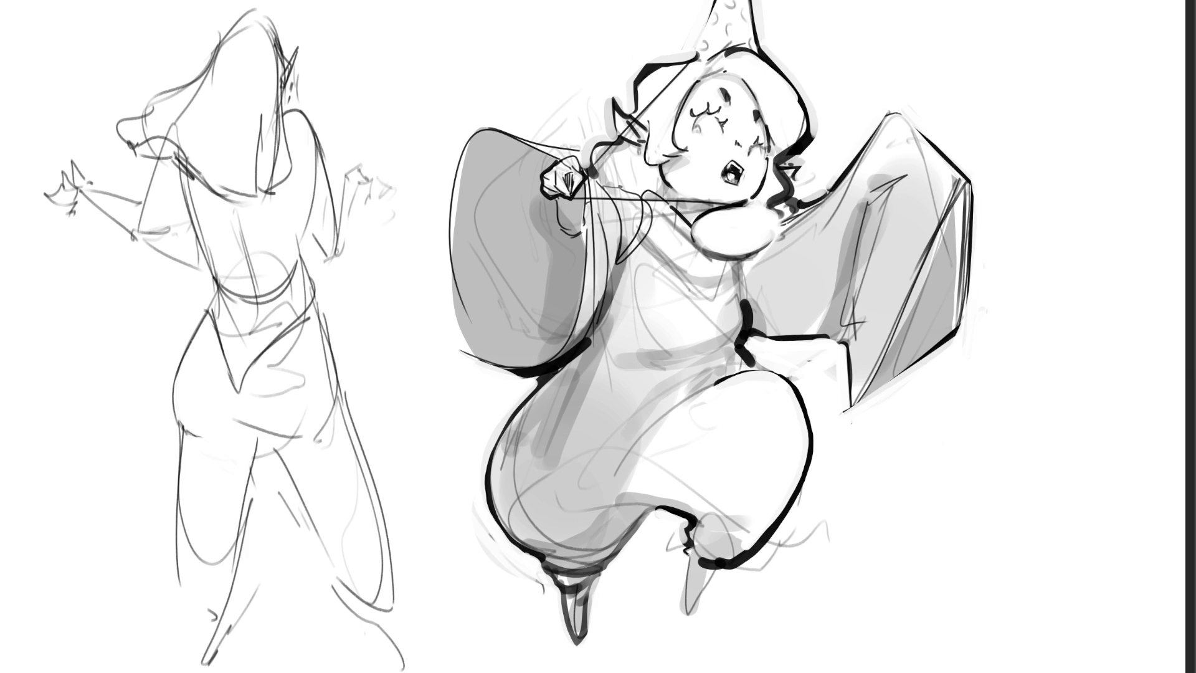
pyautogui.moveTo(686, 560)
pyautogui.mouseDown()
pyautogui.moveTo(688, 617)
pyautogui.moveTo(697, 597)
pyautogui.mouseUp()
pyautogui.hotkey('ctrl', 'z')
pyautogui.moveTo(687, 554)
pyautogui.mouseDown()
pyautogui.moveTo(688, 615)
pyautogui.moveTo(717, 562)
pyautogui.mouseUp()
# Try grey shading on the hat tip, undo it, and lighten the grey patch beside it
pyautogui.moveTo(666, 25)
pyautogui.mouseDown()
pyautogui.moveTo(737, 22)
pyautogui.moveTo(713, 18)
pyautogui.moveTo(845, 40)
pyautogui.moveTo(799, 17)
pyautogui.mouseUp()
pyautogui.hotkey('ctrl', 'z')
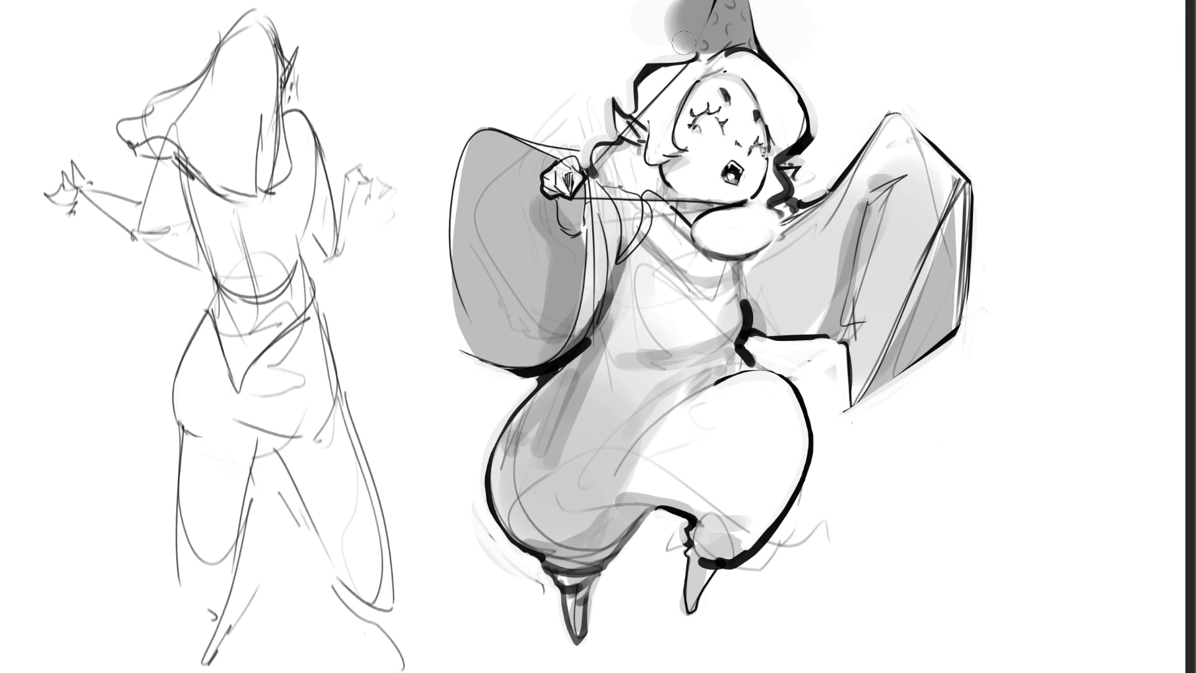
pyautogui.moveTo(682, 43)
pyautogui.mouseDown()
pyautogui.moveTo(701, 3)
pyautogui.moveTo(641, 41)
pyautogui.mouseUp()
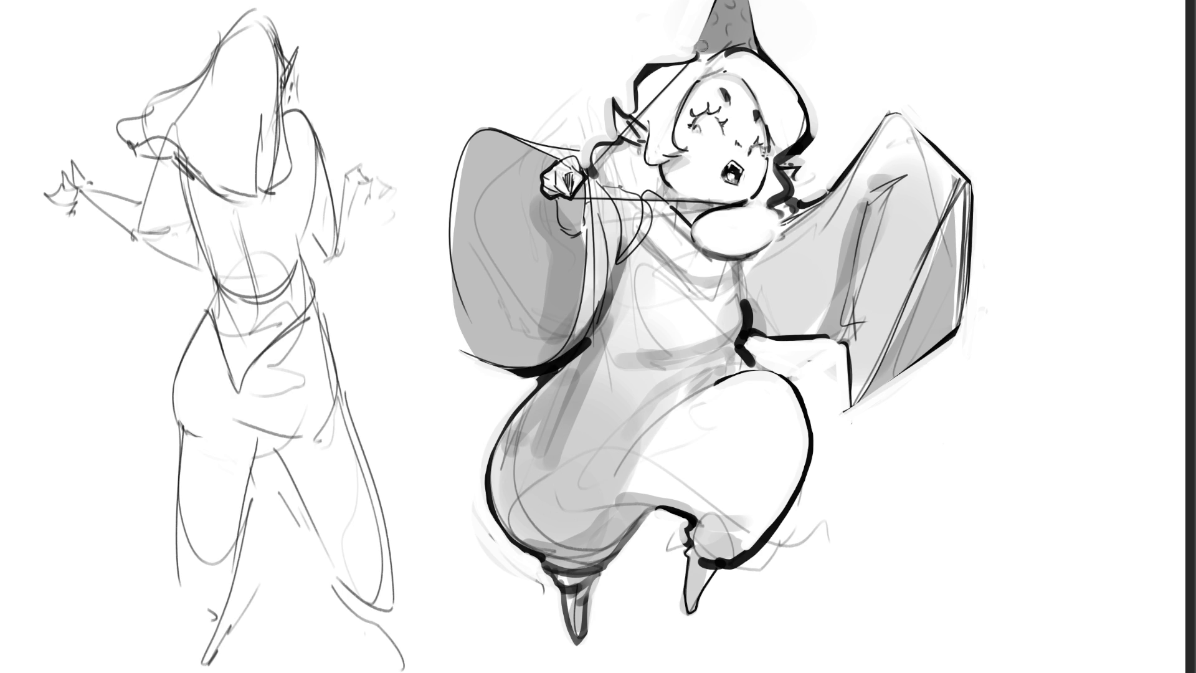
# Dab three white polka dots onto the pointed hat
pyautogui.click(733, 30)
pyautogui.click(746, 12)
pyautogui.click(755, 40)
# Erase the old left pencil sketch with a large eraser and Free Transform the wizard girl to the left side
pyautogui.press(']')
pyautogui.press(']')
pyautogui.press(']')
pyautogui.moveTo(270, 99)
pyautogui.mouseDown()
pyautogui.moveTo(214, 346)
pyautogui.moveTo(274, 187)
pyautogui.moveTo(268, 568)
pyautogui.moveTo(302, 624)
pyautogui.moveTo(373, 492)
pyautogui.mouseUp()
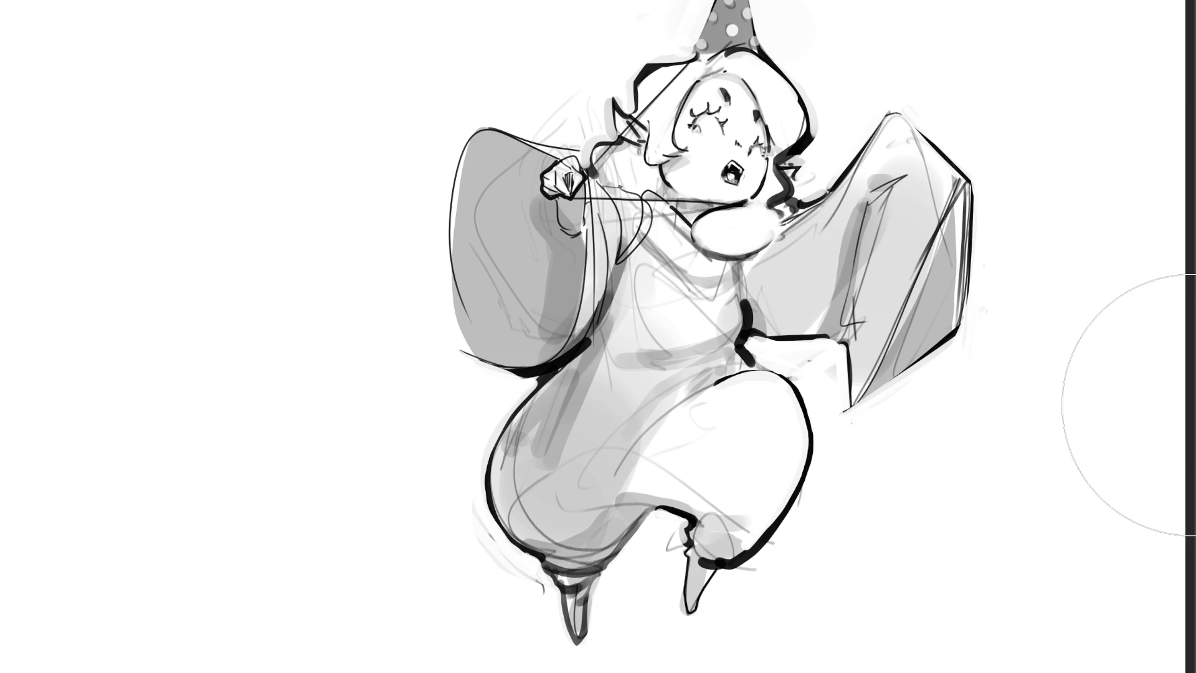
pyautogui.hotkey('ctrl', 't')
pyautogui.moveTo(900, 336)
pyautogui.mouseDown()
pyautogui.moveTo(607, 359)
pyautogui.moveTo(529, 334)
pyautogui.mouseUp()
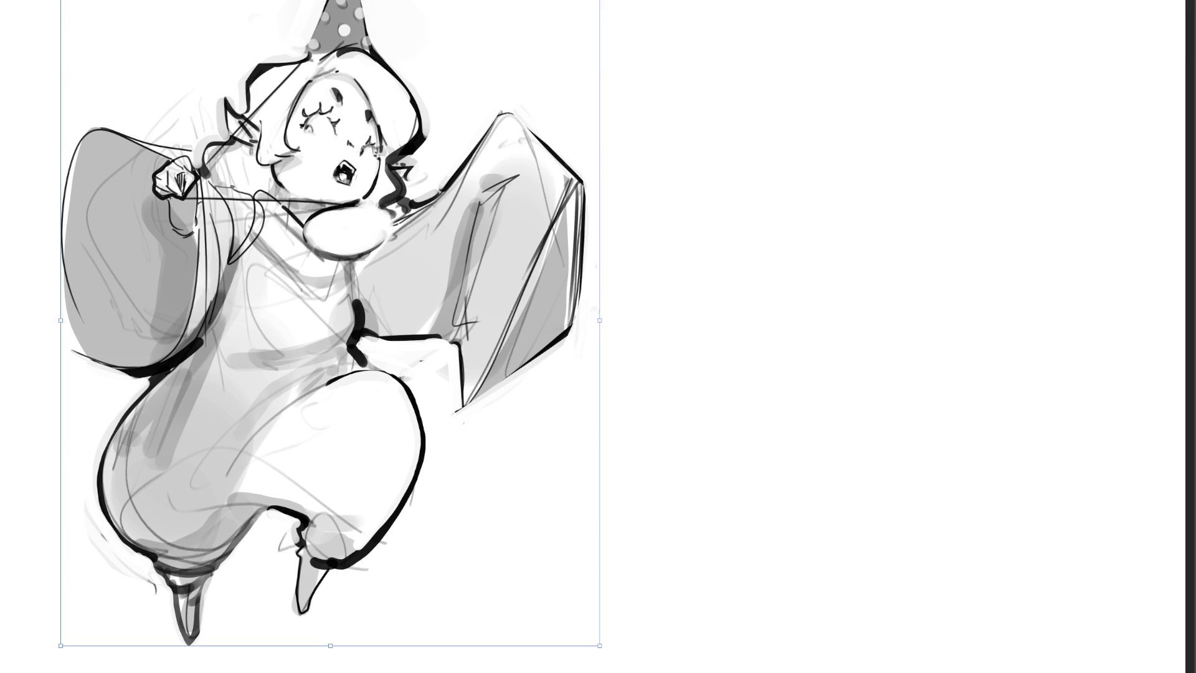
pyautogui.press('Return')
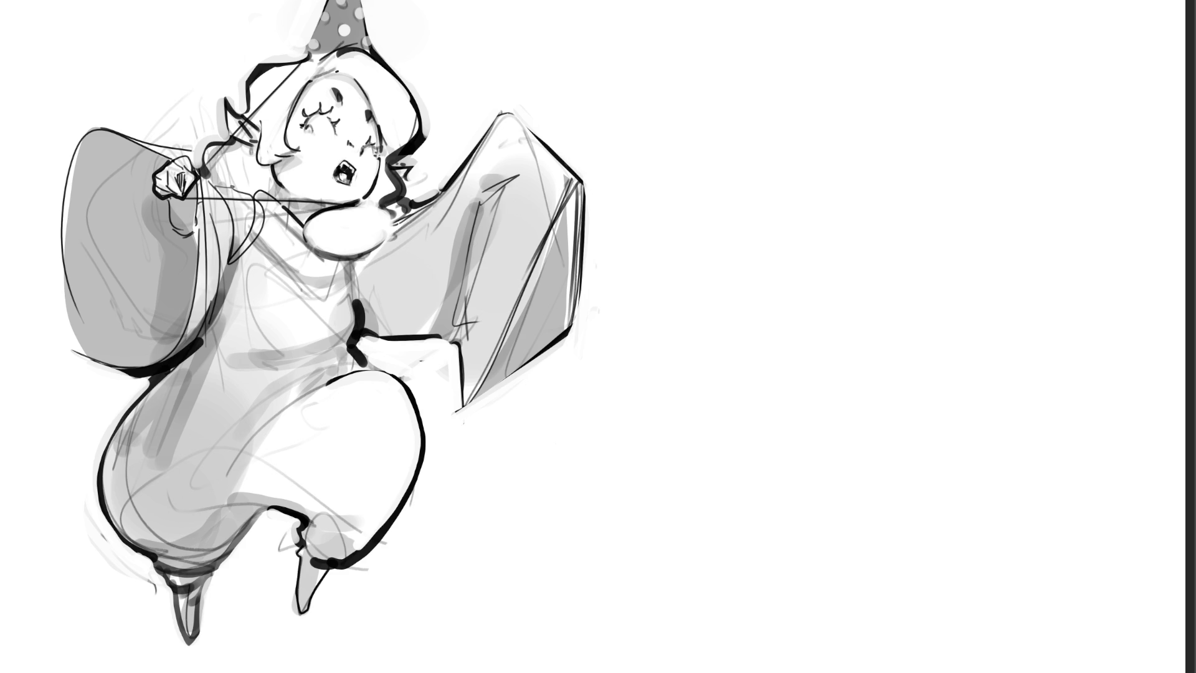
# Repaint the open mouth with dark strokes, using undo and redo to settle on a solid dark shape
pyautogui.moveTo(346, 163)
pyautogui.mouseDown()
pyautogui.moveTo(349, 182)
pyautogui.moveTo(330, 185)
pyautogui.mouseUp()
pyautogui.click(349, 190)
pyautogui.moveTo(338, 181); pyautogui.dragTo(353, 187)
pyautogui.moveTo(341, 177); pyautogui.dragTo(348, 189)
pyautogui.hotkey('ctrl', 'z')
pyautogui.hotkey('ctrl', 'z')
pyautogui.hotkey('ctrl', 'z')
pyautogui.hotkey('ctrl', 'z')
pyautogui.hotkey('ctrl', 'z')
pyautogui.hotkey('ctrl', 'z')
pyautogui.hotkey('ctrl', 'z')
pyautogui.hotkey('ctrl', 'z')
pyautogui.hotkey('ctrl', 'z')
pyautogui.hotkey('ctrl', 'shift', 'z')
pyautogui.hotkey('ctrl', 'z')
# Sketch an oval head with face marks, shoulder line and arm diagonals for a new figure
pyautogui.moveTo(775, 93); pyautogui.dragTo(770, 121)
pyautogui.moveTo(825, 66)
pyautogui.mouseDown()
pyautogui.moveTo(816, 167)
pyautogui.moveTo(828, 150)
pyautogui.mouseUp()
pyautogui.moveTo(807, 104)
pyautogui.mouseDown()
pyautogui.moveTo(816, 91)
pyautogui.moveTo(813, 114)
pyautogui.moveTo(776, 122)
pyautogui.mouseUp()
pyautogui.moveTo(782, 92); pyautogui.dragTo(792, 77)
pyautogui.moveTo(807, 132)
pyautogui.mouseDown()
pyautogui.moveTo(801, 149)
pyautogui.moveTo(867, 114)
pyautogui.moveTo(851, 107)
pyautogui.moveTo(821, 172)
pyautogui.moveTo(867, 144)
pyautogui.moveTo(818, 206)
pyautogui.moveTo(726, 266)
pyautogui.mouseUp()
pyautogui.moveTo(776, 209); pyautogui.dragTo(884, 208)
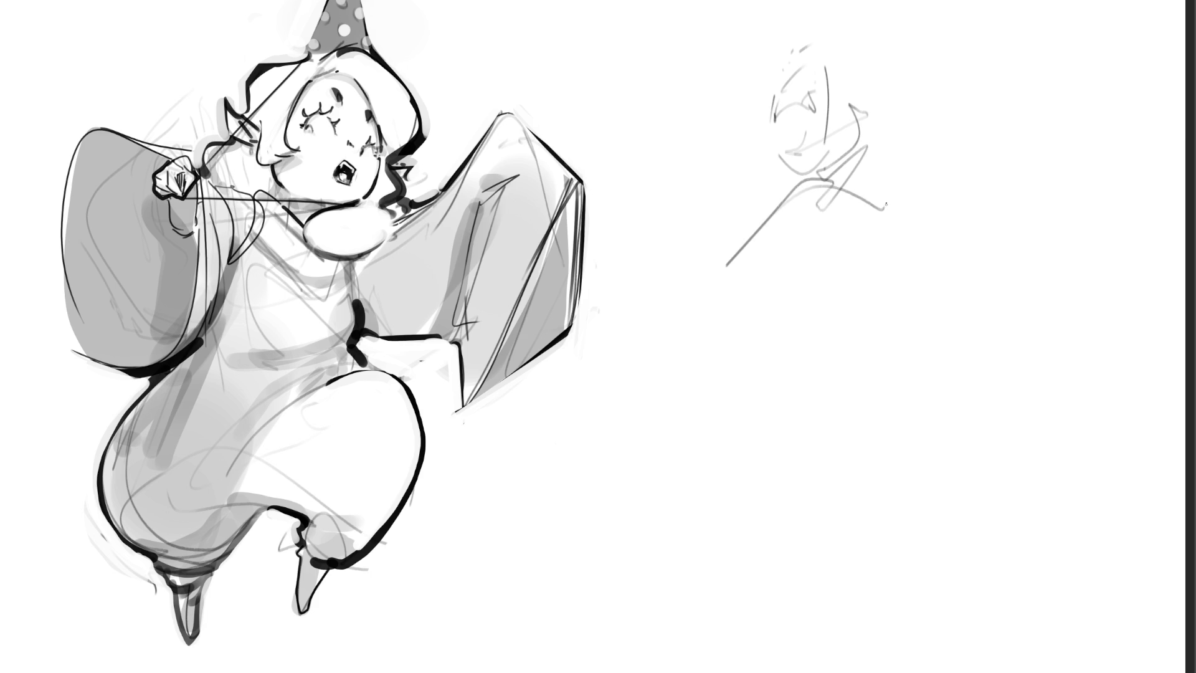
pyautogui.moveTo(732, 298)
pyautogui.mouseDown()
pyautogui.moveTo(871, 217)
pyautogui.moveTo(892, 256)
pyautogui.moveTo(807, 342)
pyautogui.moveTo(805, 320)
pyautogui.moveTo(897, 258)
pyautogui.moveTo(835, 354)
pyautogui.mouseUp()
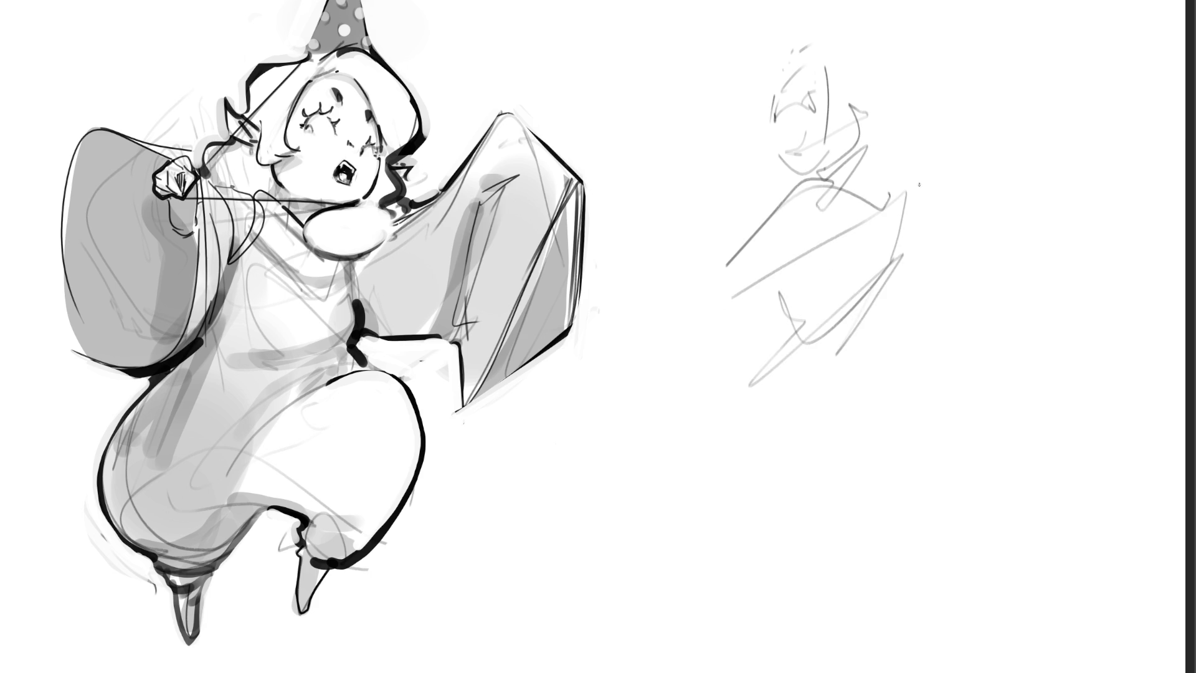
# Rough in the new figure's torso, waist and hip curves, and legs
pyautogui.moveTo(916, 182)
pyautogui.mouseDown()
pyautogui.moveTo(868, 292)
pyautogui.moveTo(874, 396)
pyautogui.moveTo(780, 409)
pyautogui.mouseUp()
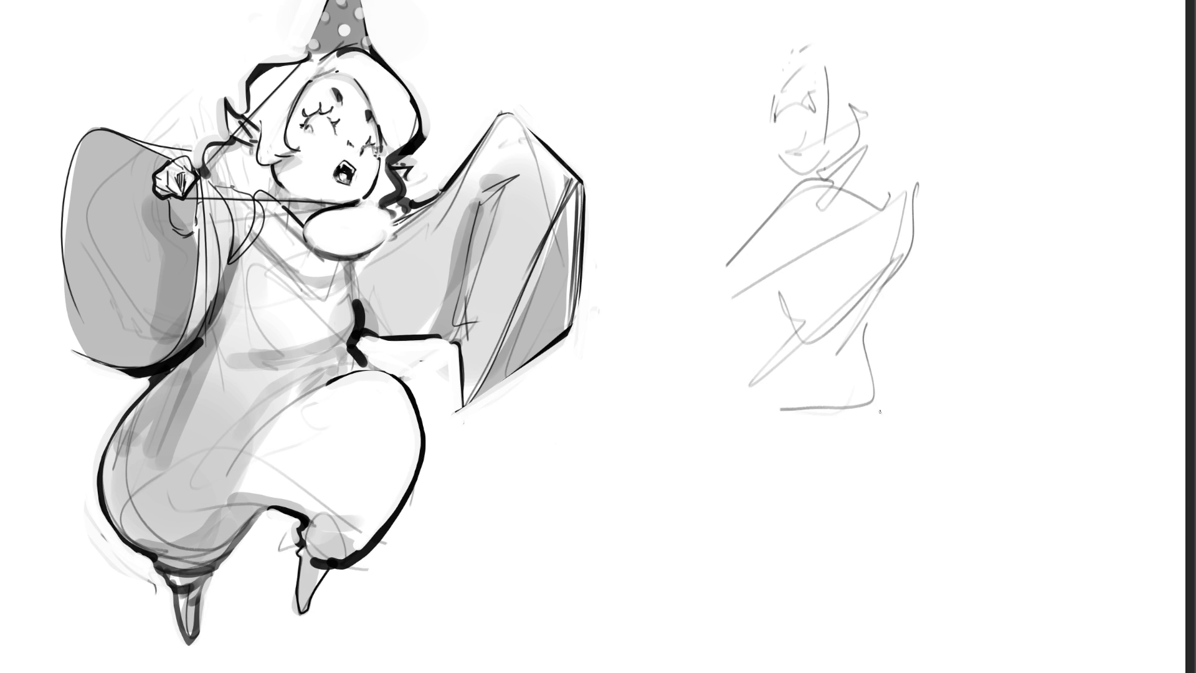
pyautogui.moveTo(875, 399); pyautogui.dragTo(897, 443)
pyautogui.moveTo(824, 487); pyautogui.dragTo(869, 493)
pyautogui.moveTo(747, 428)
pyautogui.mouseDown()
pyautogui.moveTo(810, 476)
pyautogui.moveTo(920, 459)
pyautogui.moveTo(906, 446)
pyautogui.moveTo(913, 535)
pyautogui.moveTo(879, 549)
pyautogui.mouseUp()
pyautogui.moveTo(944, 568); pyautogui.dragTo(918, 634)
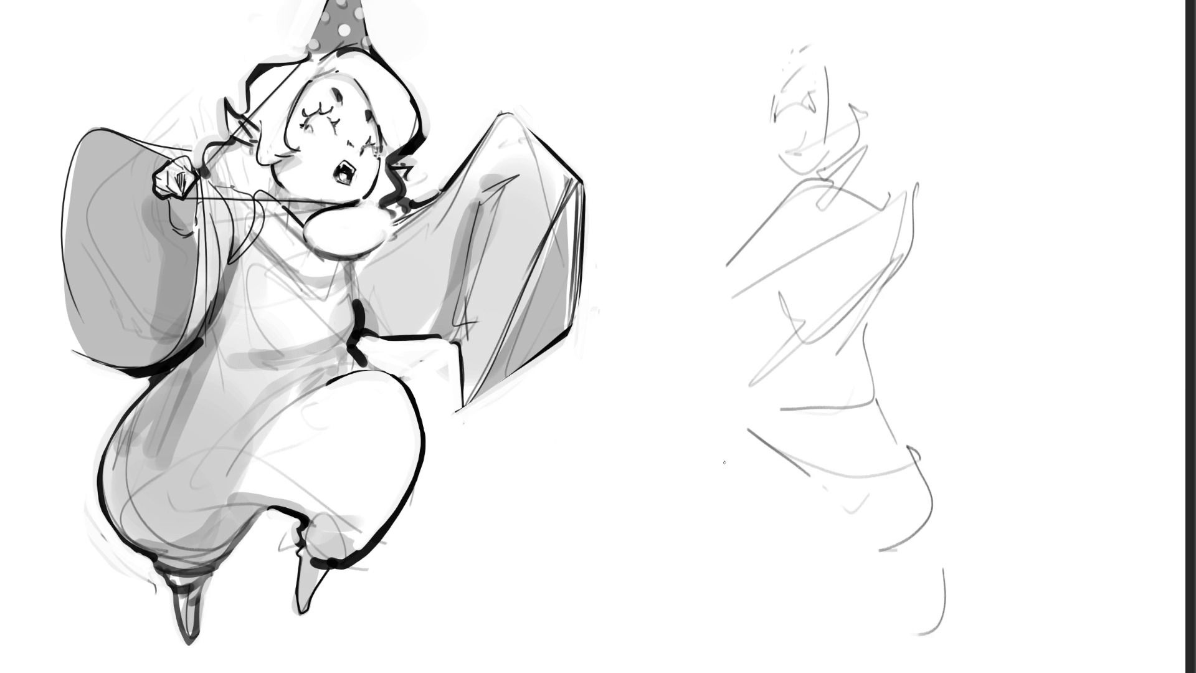
pyautogui.moveTo(725, 442); pyautogui.dragTo(725, 470)
pyautogui.moveTo(722, 490); pyautogui.dragTo(799, 547)
pyautogui.moveTo(778, 582)
pyautogui.mouseDown()
pyautogui.moveTo(770, 589)
pyautogui.moveTo(739, 549)
pyautogui.mouseUp()
pyautogui.moveTo(738, 554); pyautogui.dragTo(756, 632)
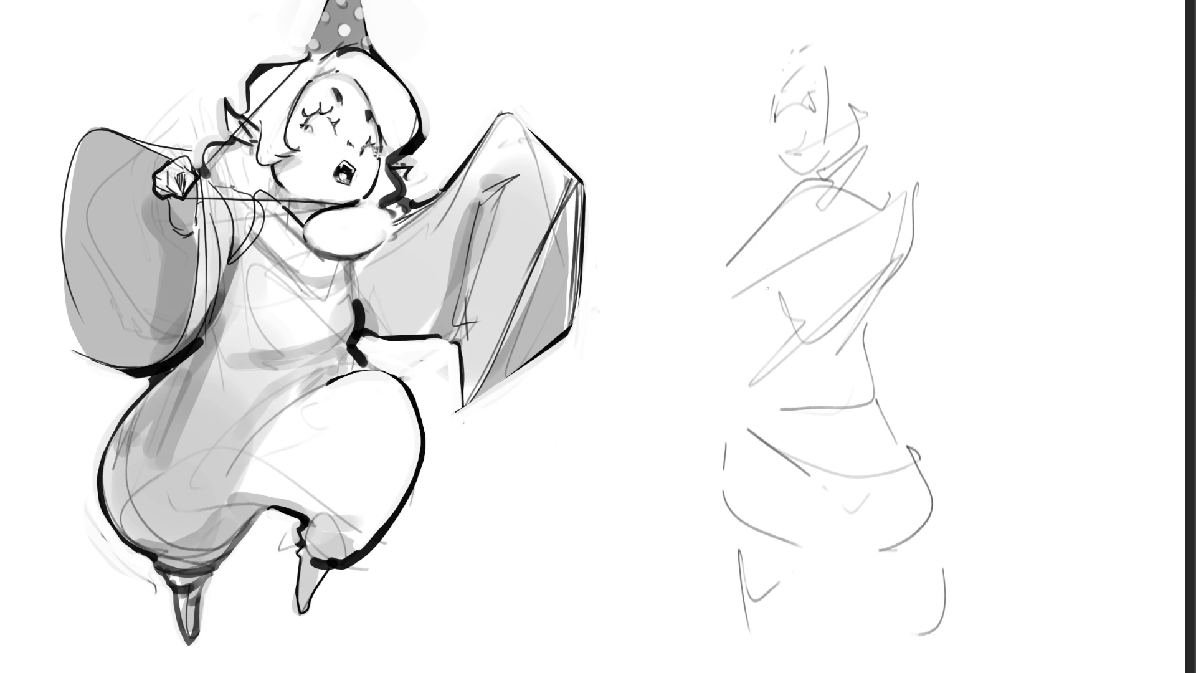
# Add chest and torso lines and refine the new figure's head and jaw
pyautogui.moveTo(767, 286); pyautogui.dragTo(774, 303)
pyautogui.moveTo(800, 256); pyautogui.dragTo(784, 305)
pyautogui.moveTo(849, 276); pyautogui.dragTo(806, 325)
pyautogui.moveTo(772, 117)
pyautogui.mouseDown()
pyautogui.moveTo(825, 108)
pyautogui.moveTo(786, 149)
pyautogui.moveTo(800, 171)
pyautogui.mouseUp()
pyautogui.moveTo(772, 143)
pyautogui.mouseDown()
pyautogui.moveTo(794, 54)
pyautogui.moveTo(827, 117)
pyautogui.mouseUp()
pyautogui.moveTo(827, 111); pyautogui.dragTo(825, 129)
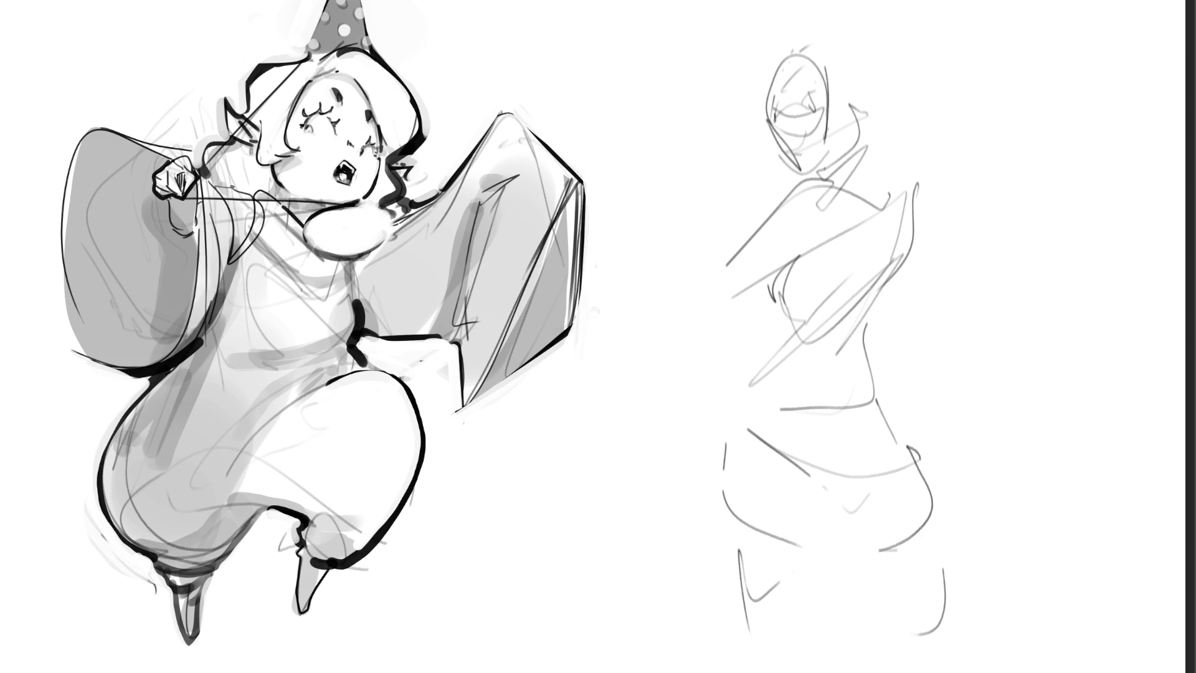
# Sketch a hood around the new figure's head, extending it on the left
pyautogui.moveTo(827, 71); pyautogui.dragTo(829, 178)
pyautogui.moveTo(770, 69)
pyautogui.mouseDown()
pyautogui.moveTo(813, 22)
pyautogui.moveTo(892, 121)
pyautogui.mouseUp()
pyautogui.moveTo(874, 67); pyautogui.dragTo(895, 150)
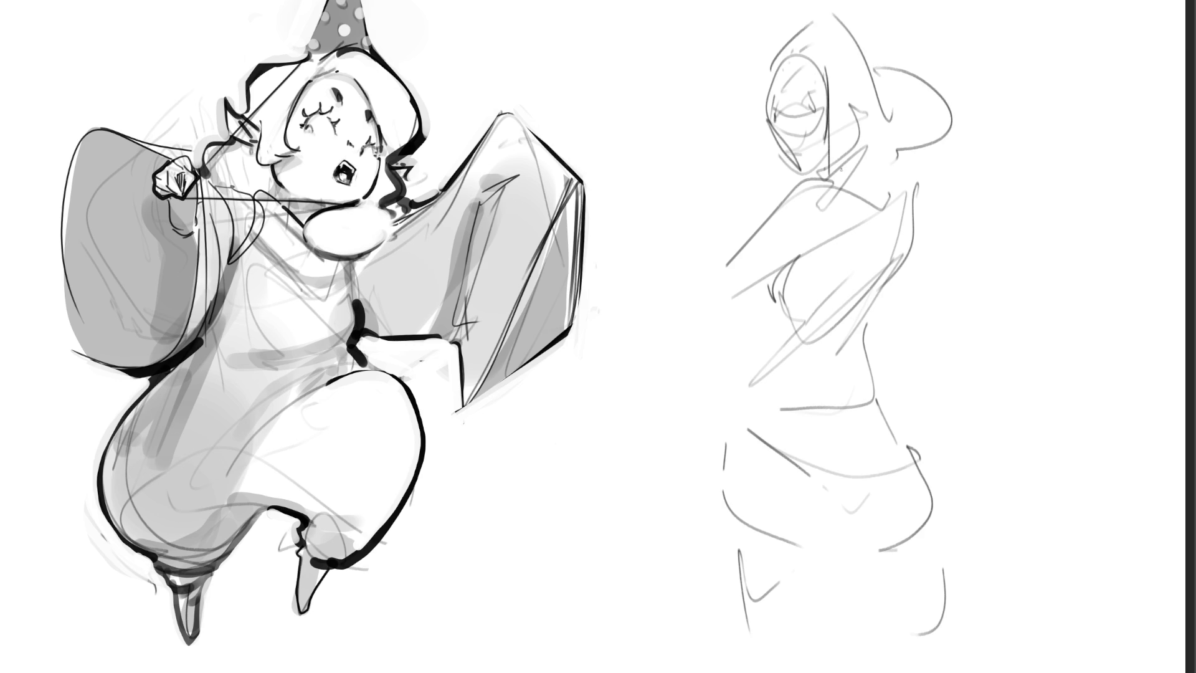
pyautogui.moveTo(754, 63); pyautogui.dragTo(724, 169)
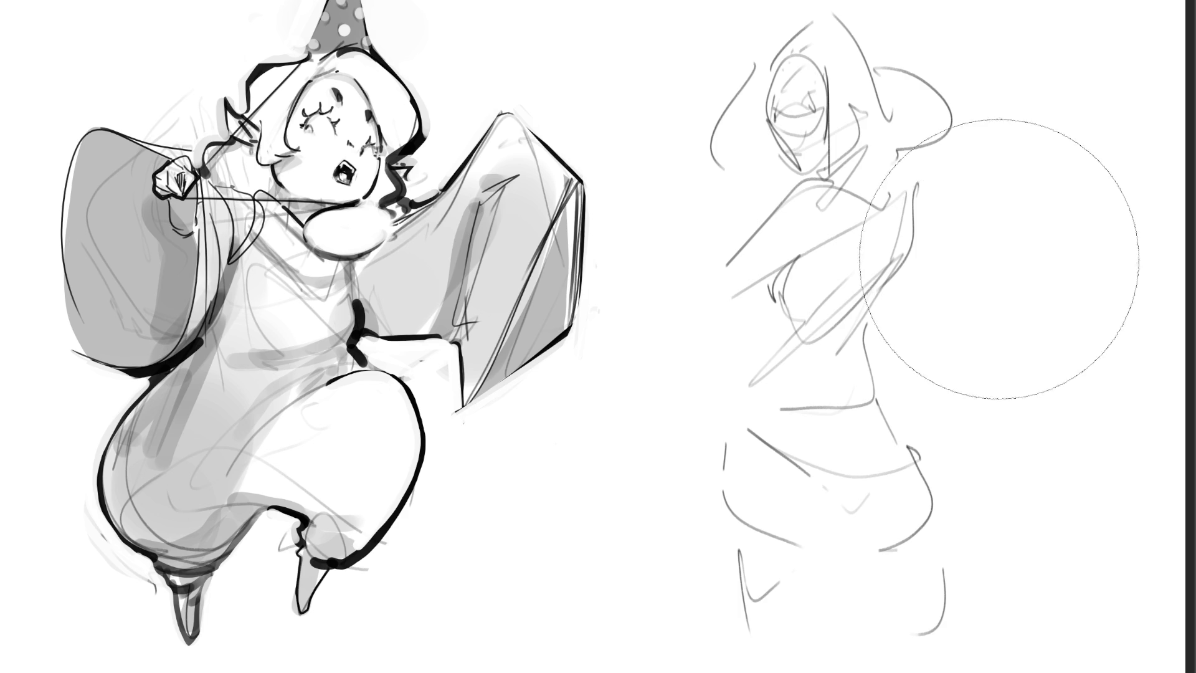
# Lighten the upper sketch, switch to a fine brush tip, and ink the face and jawline
pyautogui.moveTo(1041, 294); pyautogui.dragTo(849, 494)
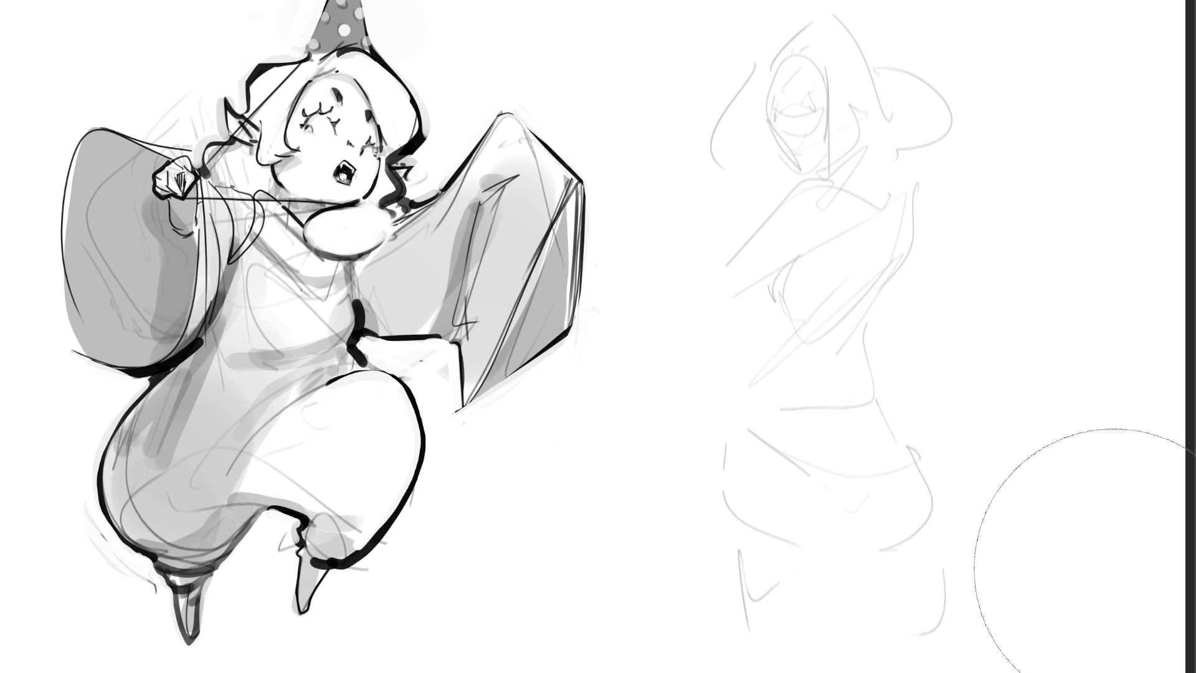
pyautogui.press('b')
pyautogui.moveTo(772, 117)
pyautogui.mouseDown()
pyautogui.moveTo(778, 126)
pyautogui.moveTo(823, 117)
pyautogui.moveTo(768, 94)
pyautogui.moveTo(808, 89)
pyautogui.mouseUp()
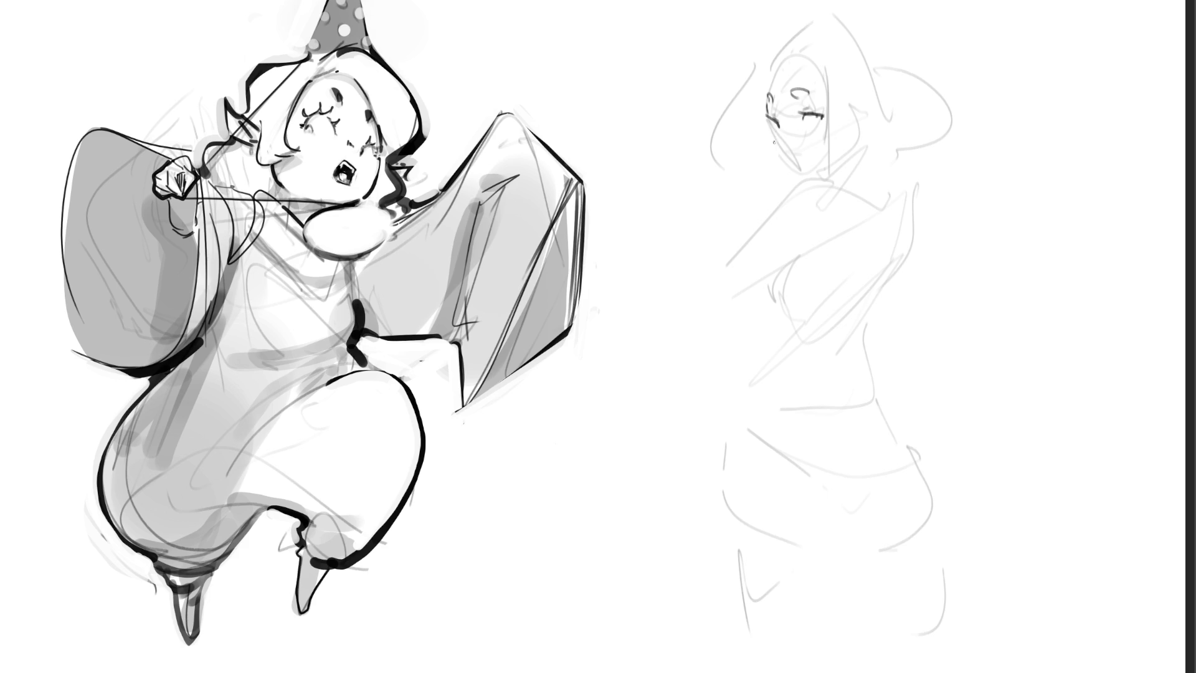
pyautogui.moveTo(772, 130); pyautogui.dragTo(802, 176)
pyautogui.hotkey('ctrl', 'z')
pyautogui.moveTo(772, 130); pyautogui.dragTo(800, 172)
pyautogui.hotkey('ctrl', 'z')
pyautogui.moveTo(772, 130); pyautogui.dragTo(799, 170)
# Ink the forehead, hair outline and hood edges, then add the closed eye and mouth
pyautogui.moveTo(766, 68)
pyautogui.mouseDown()
pyautogui.moveTo(809, 65)
pyautogui.moveTo(821, 16)
pyautogui.moveTo(880, 134)
pyautogui.mouseUp()
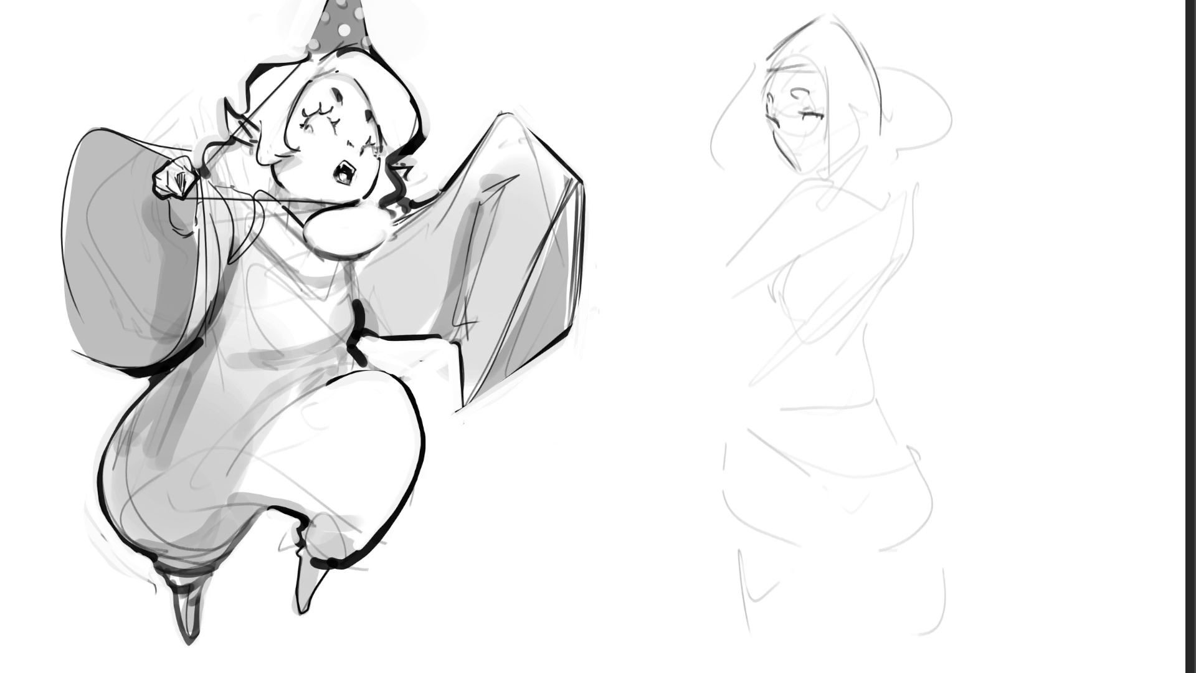
pyautogui.moveTo(770, 52)
pyautogui.mouseDown()
pyautogui.moveTo(759, 99)
pyautogui.moveTo(769, 189)
pyautogui.mouseUp()
pyautogui.moveTo(826, 90)
pyautogui.mouseDown()
pyautogui.moveTo(832, 180)
pyautogui.moveTo(891, 162)
pyautogui.mouseUp()
pyautogui.moveTo(884, 90); pyautogui.dragTo(900, 169)
pyautogui.moveTo(859, 44); pyautogui.dragTo(895, 109)
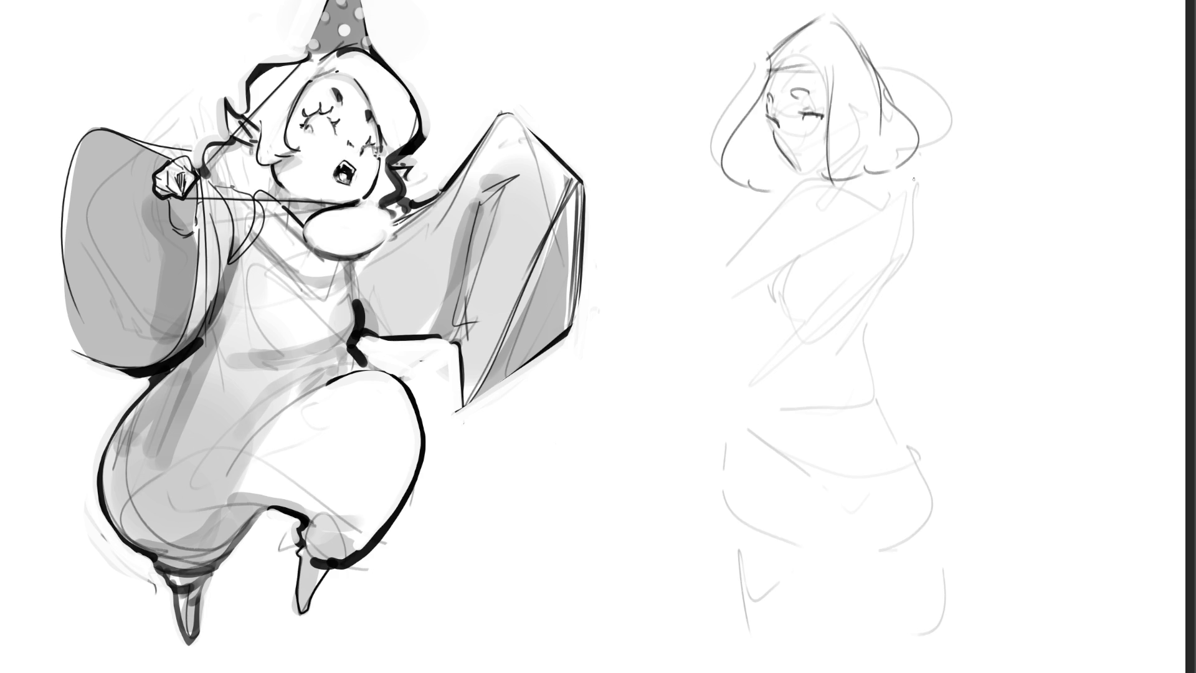
pyautogui.moveTo(847, 23); pyautogui.dragTo(889, 94)
pyautogui.moveTo(786, 46)
pyautogui.mouseDown()
pyautogui.moveTo(847, 19)
pyautogui.moveTo(760, 63)
pyautogui.mouseUp()
pyautogui.moveTo(761, 71)
pyautogui.mouseDown()
pyautogui.moveTo(765, 85)
pyautogui.moveTo(827, 83)
pyautogui.mouseUp()
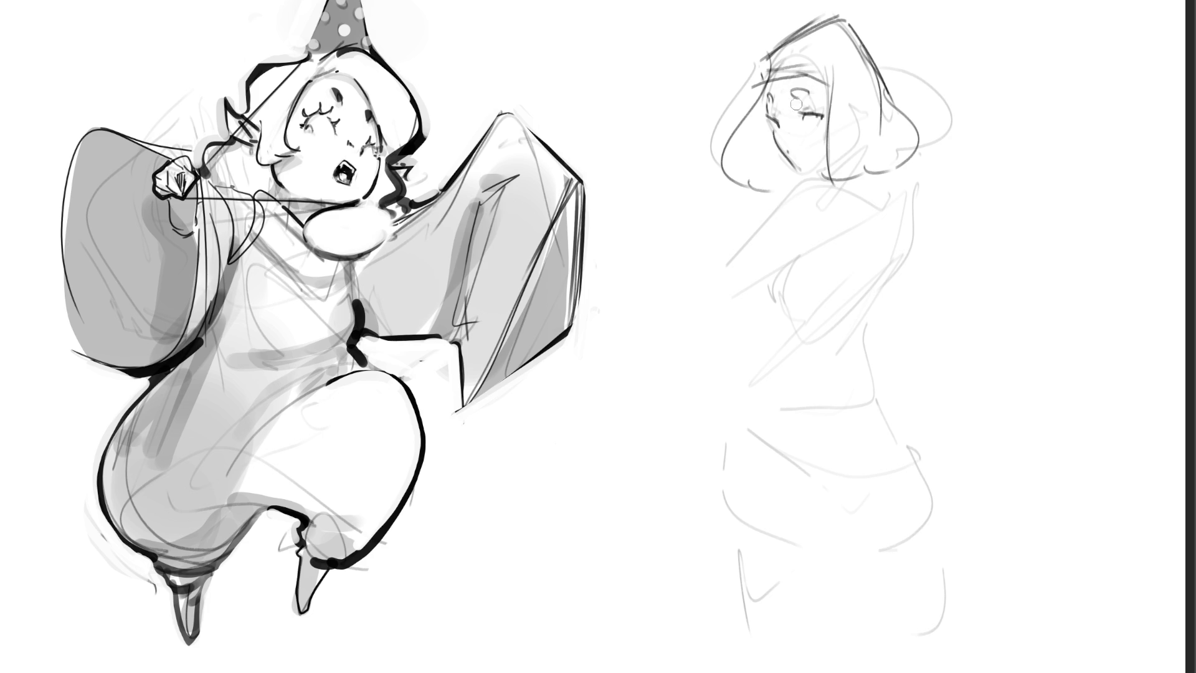
pyautogui.moveTo(794, 94); pyautogui.dragTo(796, 94)
pyautogui.moveTo(810, 163); pyautogui.dragTo(796, 155)
# Ink a thin line from neck to shoulder and outline the forearm below the elbow
pyautogui.moveTo(823, 179); pyautogui.dragTo(774, 219)
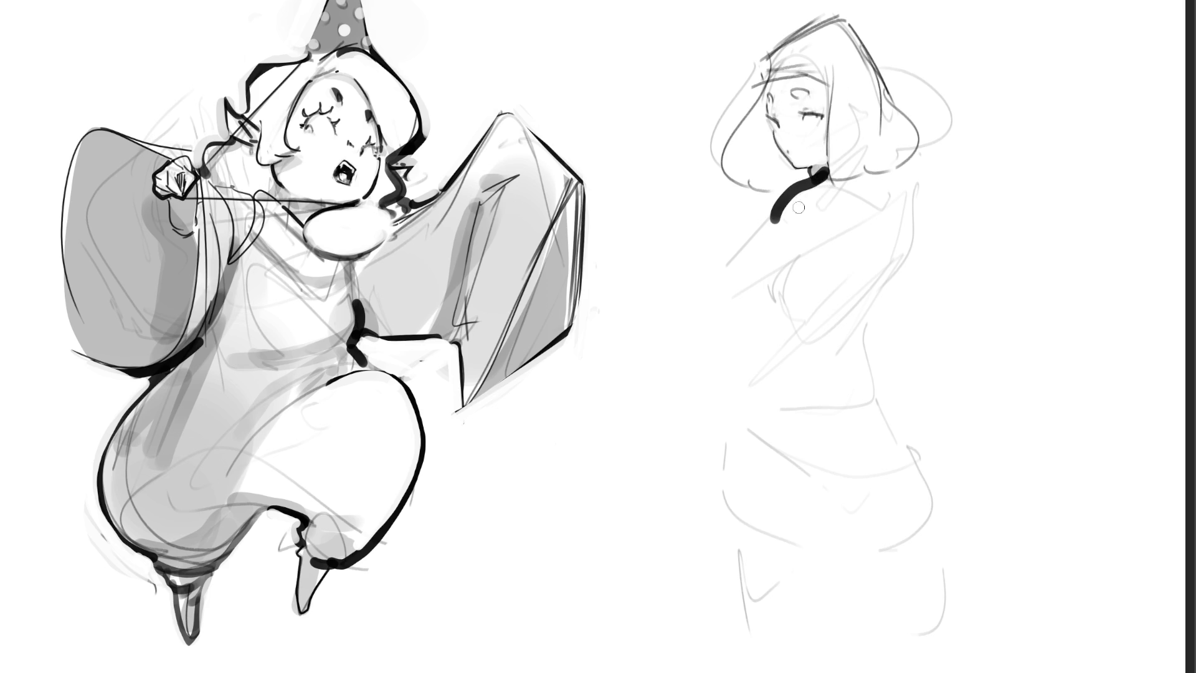
pyautogui.moveTo(826, 178); pyautogui.dragTo(776, 218)
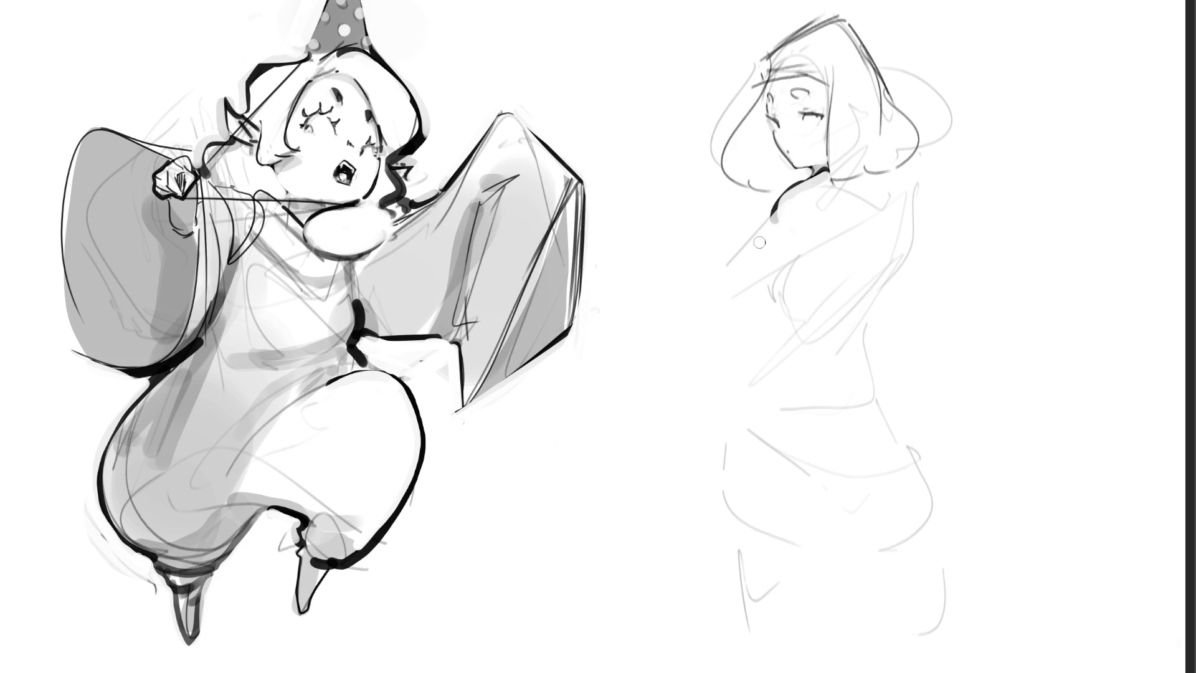
pyautogui.hotkey('ctrl', 'z')
pyautogui.moveTo(827, 169)
pyautogui.mouseDown()
pyautogui.moveTo(711, 280)
pyautogui.moveTo(727, 304)
pyautogui.moveTo(816, 252)
pyautogui.mouseUp()
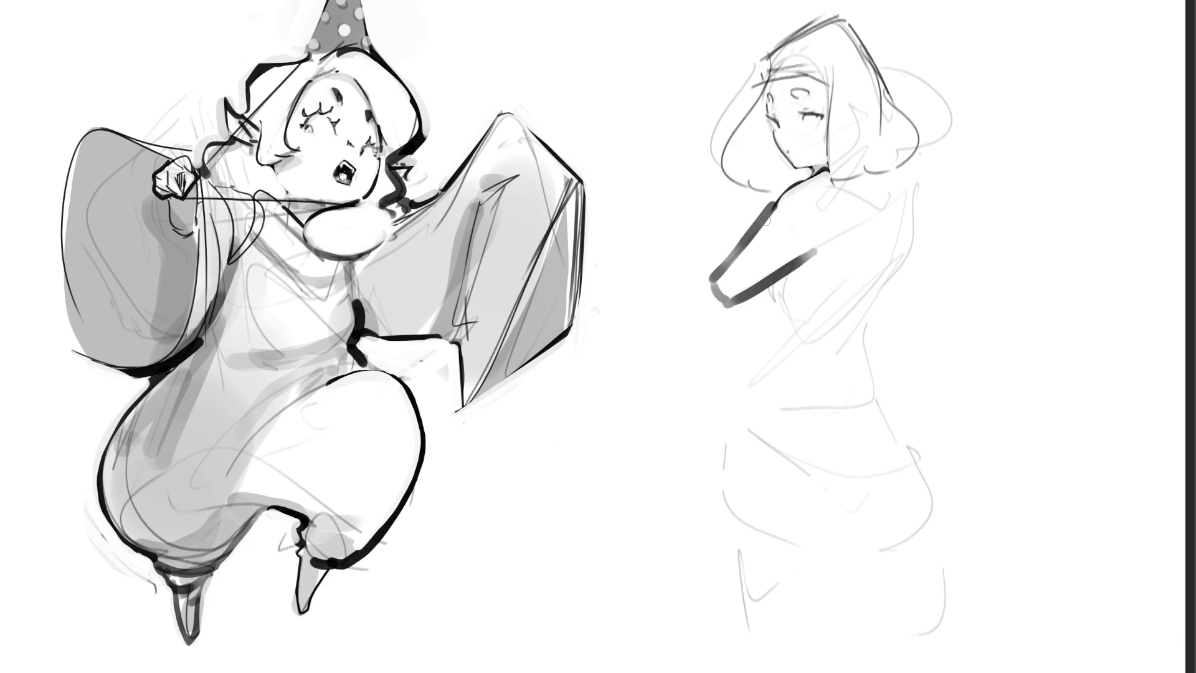
pyautogui.moveTo(776, 198)
pyautogui.mouseDown()
pyautogui.moveTo(726, 249)
pyautogui.moveTo(713, 277)
pyautogui.moveTo(725, 304)
pyautogui.moveTo(817, 241)
pyautogui.mouseUp()
pyautogui.moveTo(738, 291); pyautogui.dragTo(831, 238)
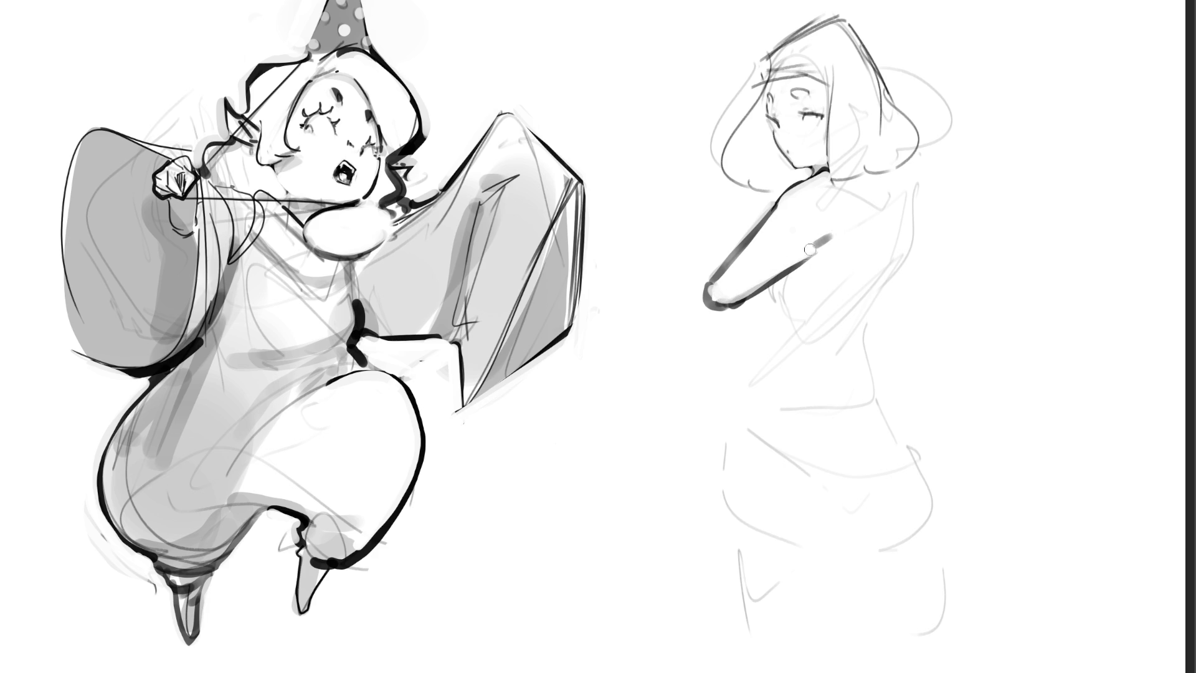
# Try several dark strokes down the figure's back, undoing each attempt
pyautogui.moveTo(880, 193); pyautogui.dragTo(841, 299)
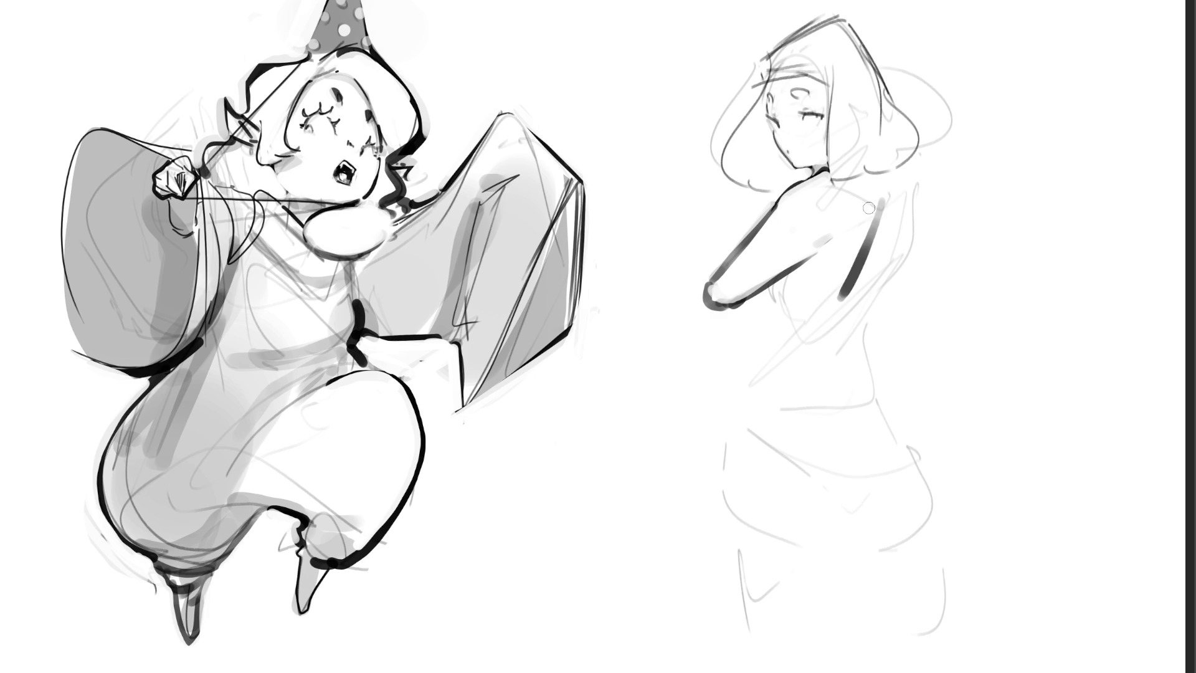
pyautogui.hotkey('ctrl', 'z')
pyautogui.moveTo(880, 237); pyautogui.dragTo(850, 304)
pyautogui.hotkey('ctrl', 'z')
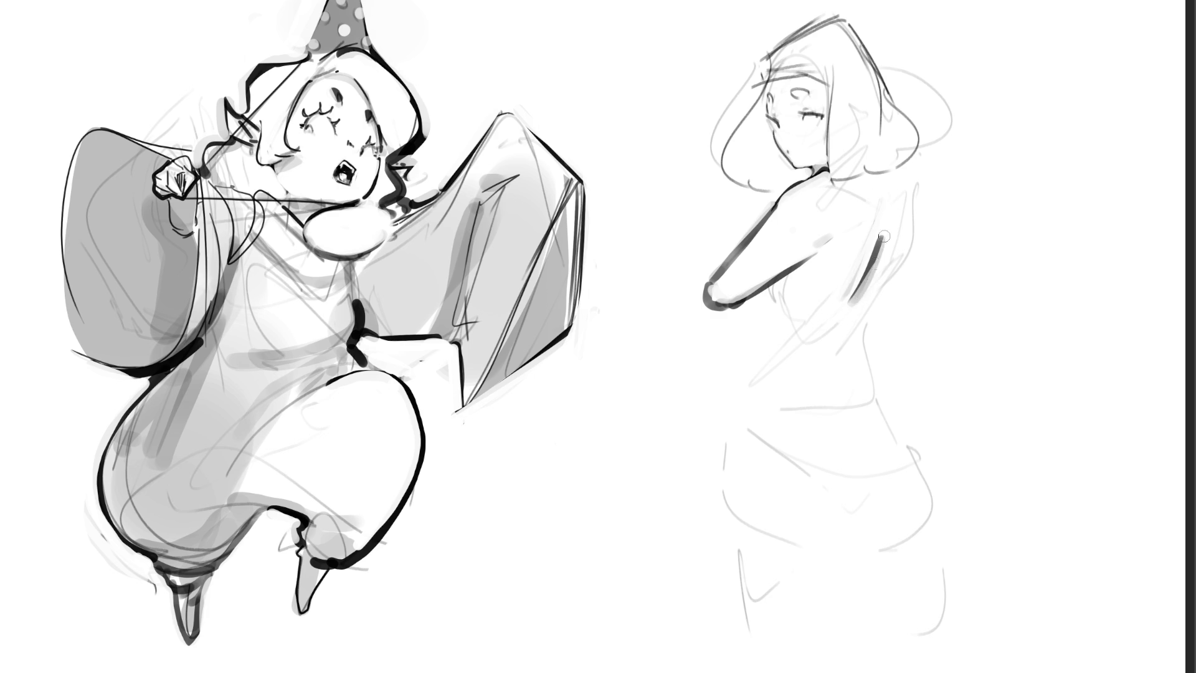
pyautogui.moveTo(894, 177); pyautogui.dragTo(897, 274)
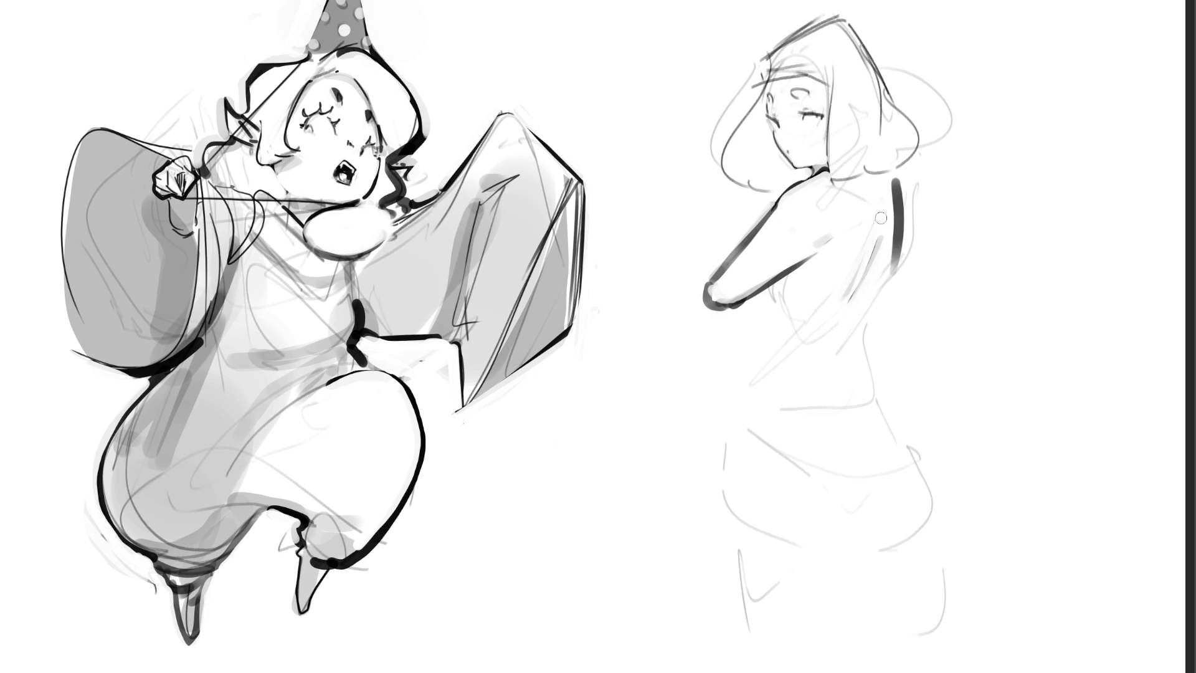
pyautogui.moveTo(876, 187); pyautogui.dragTo(849, 304)
pyautogui.hotkey('ctrl', 'z')
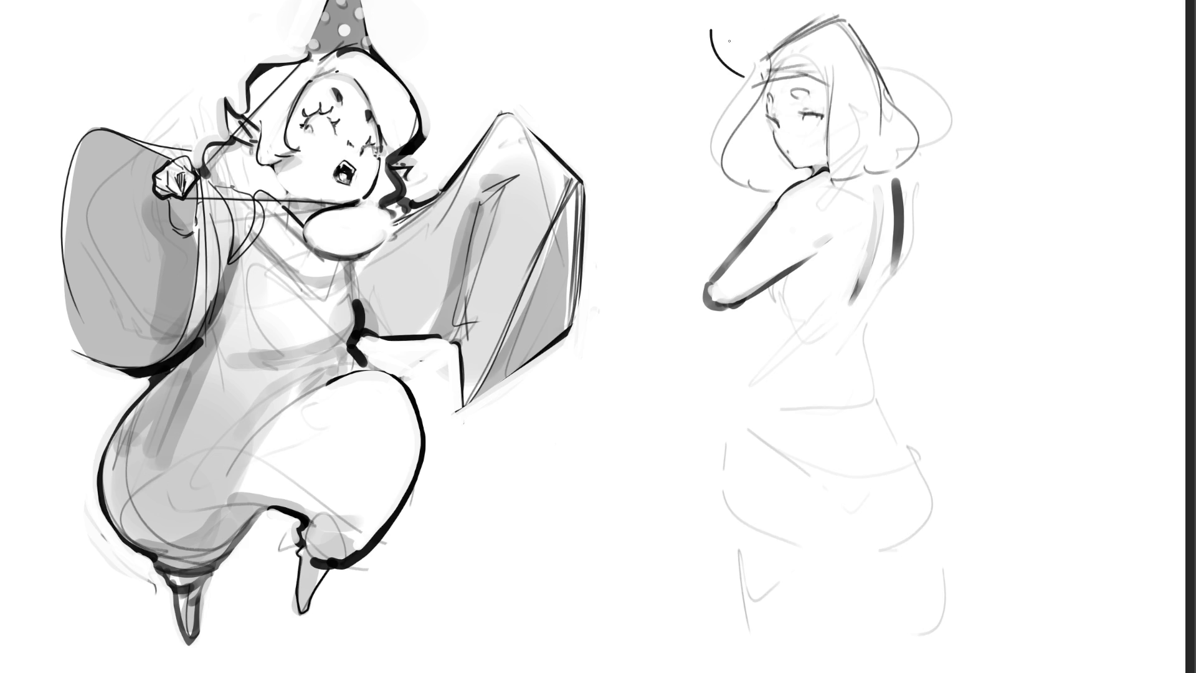
# Draw the two curved horns above the figure's head, redoing the right horn
pyautogui.moveTo(713, 31); pyautogui.dragTo(759, 67)
pyautogui.moveTo(828, 28); pyautogui.dragTo(872, 76)
pyautogui.hotkey('ctrl', 'z')
pyautogui.moveTo(813, 3); pyautogui.dragTo(872, 46)
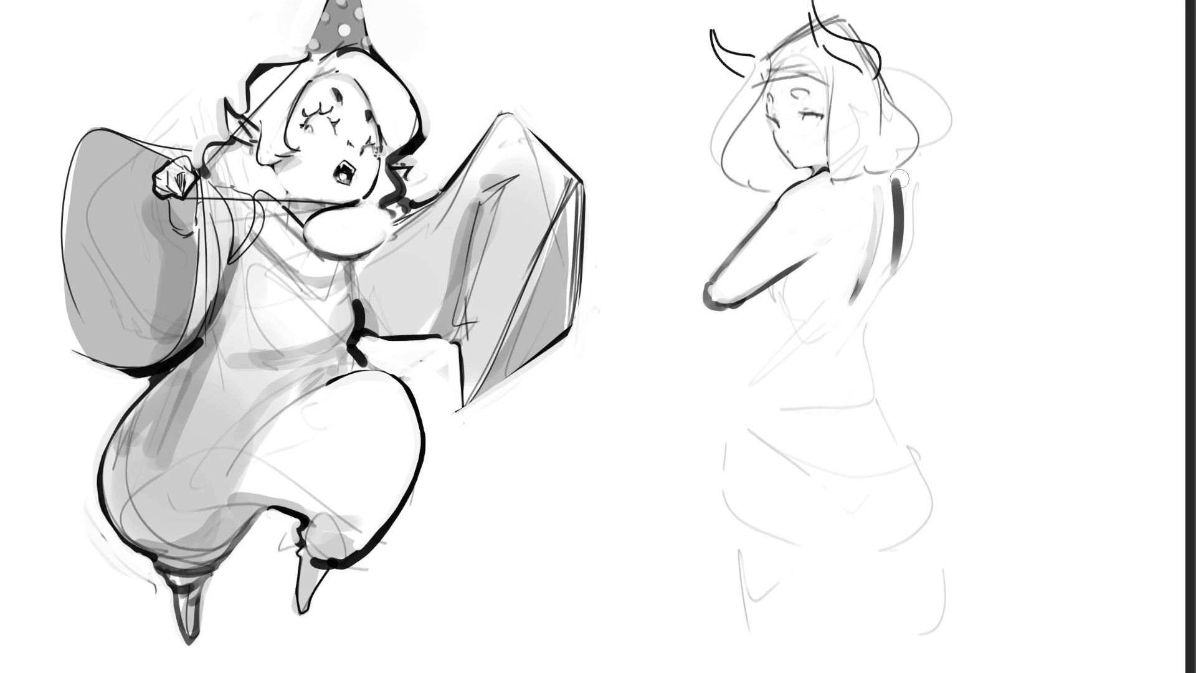
# Try a thick ink line on the lower back, then undo it
pyautogui.hotkey('ctrl', 'z')
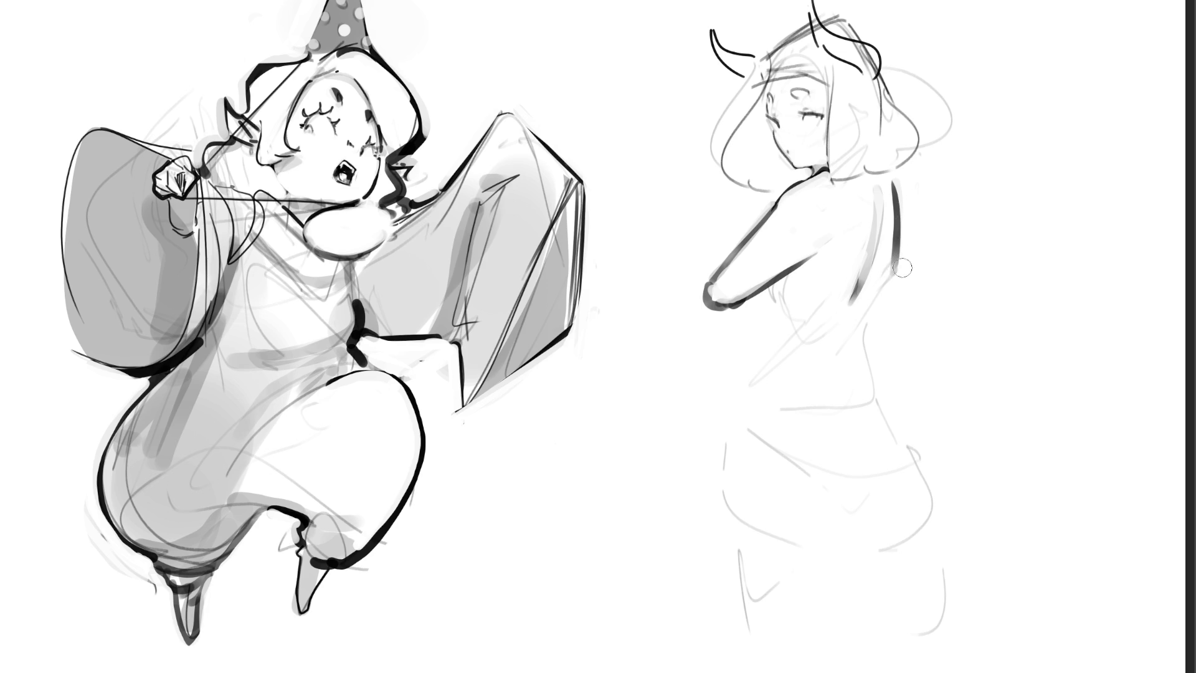
pyautogui.moveTo(900, 265)
pyautogui.mouseDown()
pyautogui.moveTo(873, 306)
pyautogui.moveTo(872, 372)
pyautogui.mouseUp()
pyautogui.hotkey('ctrl', 'z')
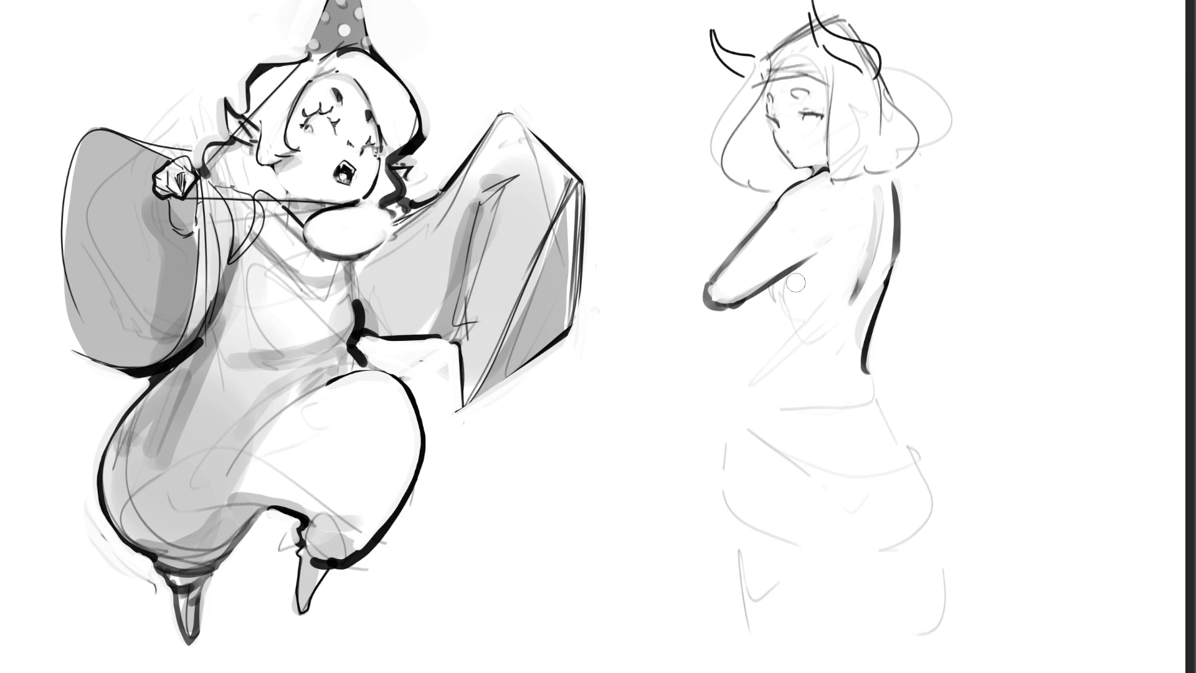
# Ink the waistline and the back line down the hip and leg, shading its edge grey
pyautogui.moveTo(795, 283); pyautogui.dragTo(778, 361)
pyautogui.hotkey('ctrl', 'z')
pyautogui.moveTo(895, 404); pyautogui.dragTo(743, 416)
pyautogui.moveTo(791, 277)
pyautogui.mouseDown()
pyautogui.moveTo(735, 455)
pyautogui.moveTo(743, 517)
pyautogui.mouseUp()
pyautogui.moveTo(733, 451); pyautogui.dragTo(747, 525)
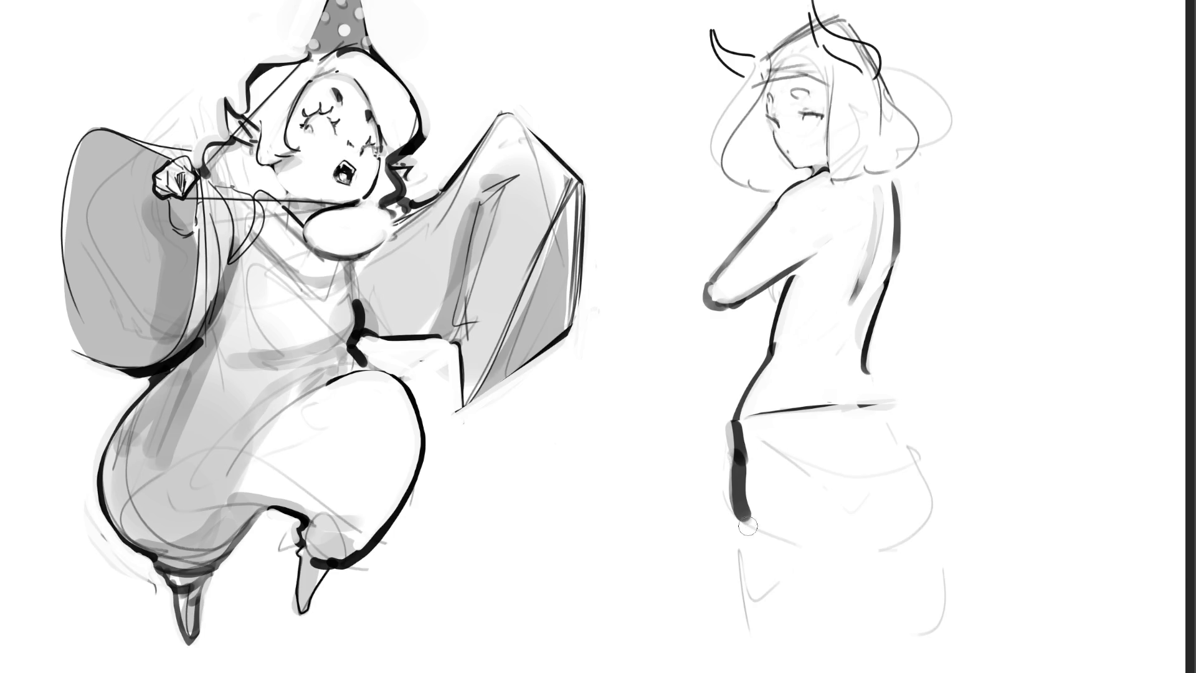
pyautogui.moveTo(743, 430); pyautogui.dragTo(746, 520)
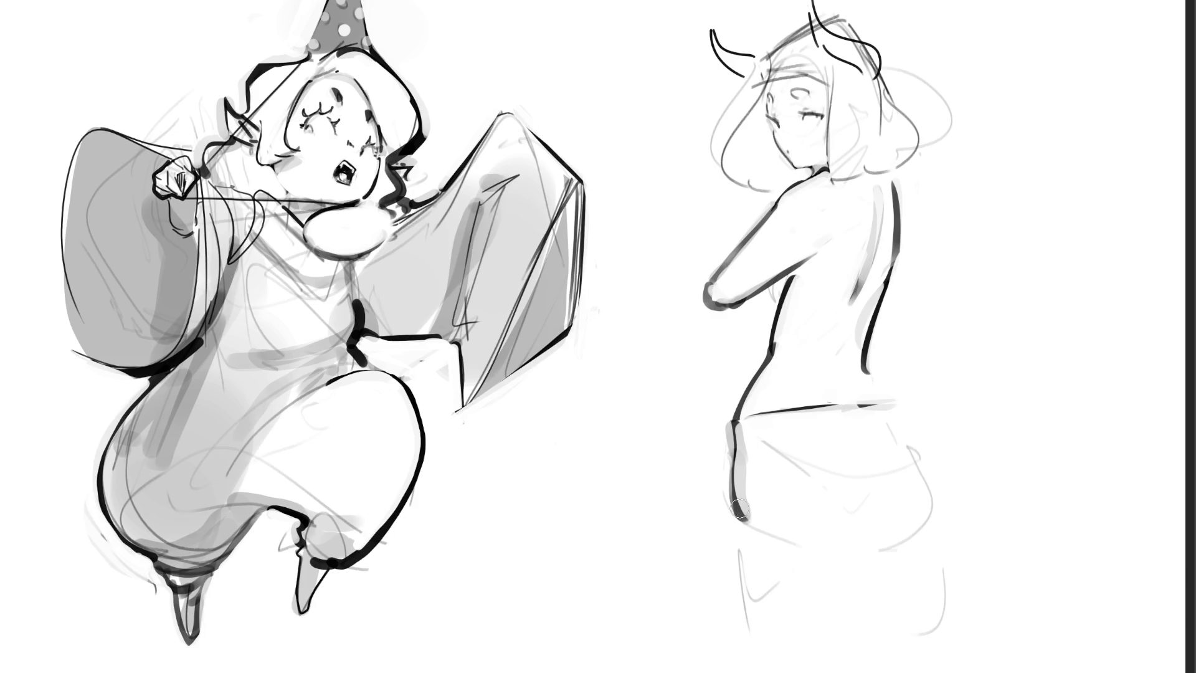
pyautogui.moveTo(739, 510); pyautogui.dragTo(728, 657)
pyautogui.moveTo(747, 498); pyautogui.dragTo(734, 652)
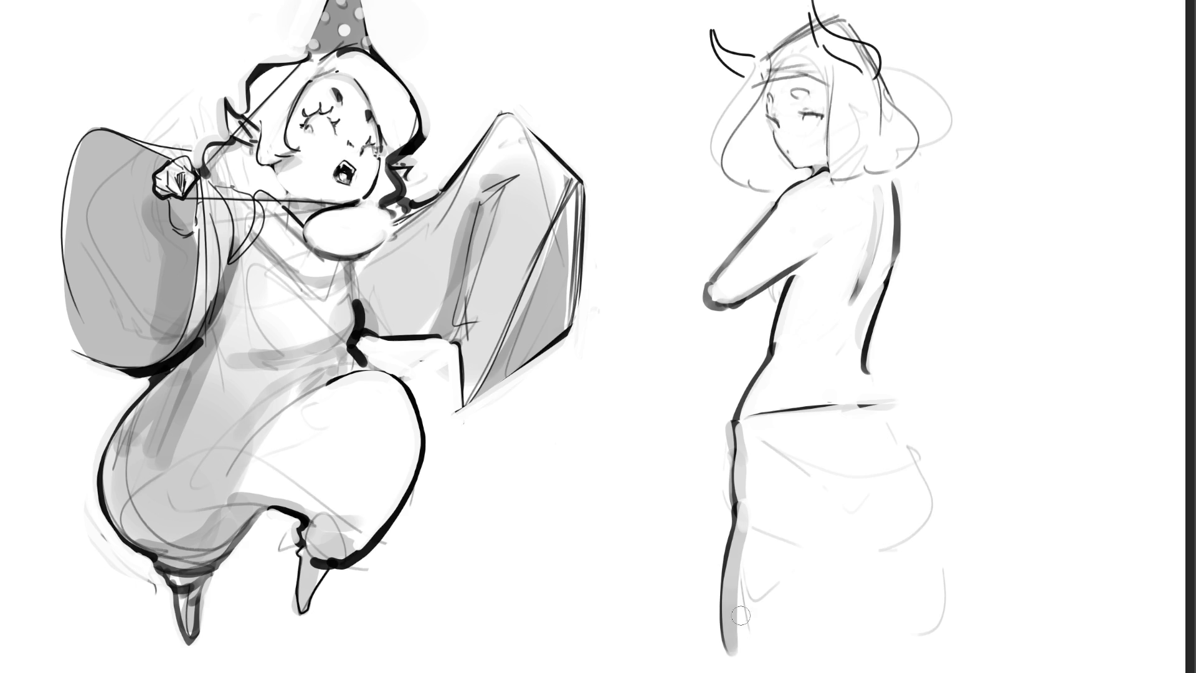
pyautogui.moveTo(750, 526); pyautogui.dragTo(734, 654)
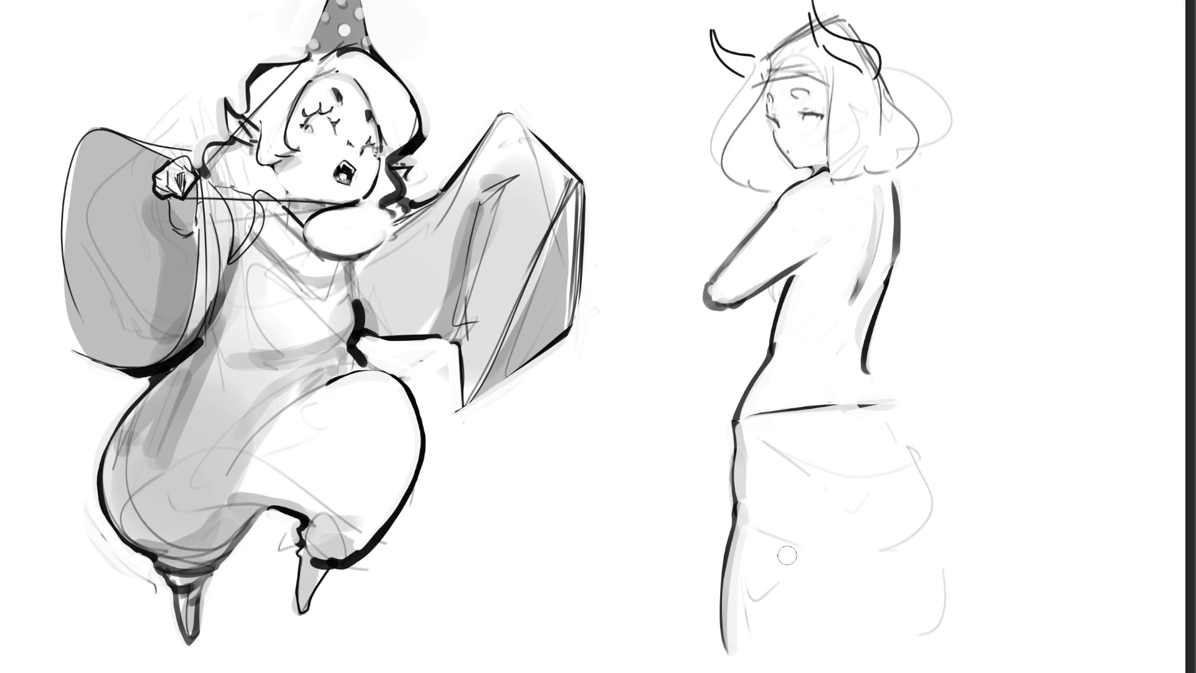
# Shade the left hip softly and ink the hip curves, diagonal fold and right hip edge
pyautogui.moveTo(741, 478); pyautogui.dragTo(742, 503)
pyautogui.moveTo(750, 449)
pyautogui.mouseDown()
pyautogui.moveTo(804, 523)
pyautogui.moveTo(760, 451)
pyautogui.moveTo(770, 467)
pyautogui.mouseUp()
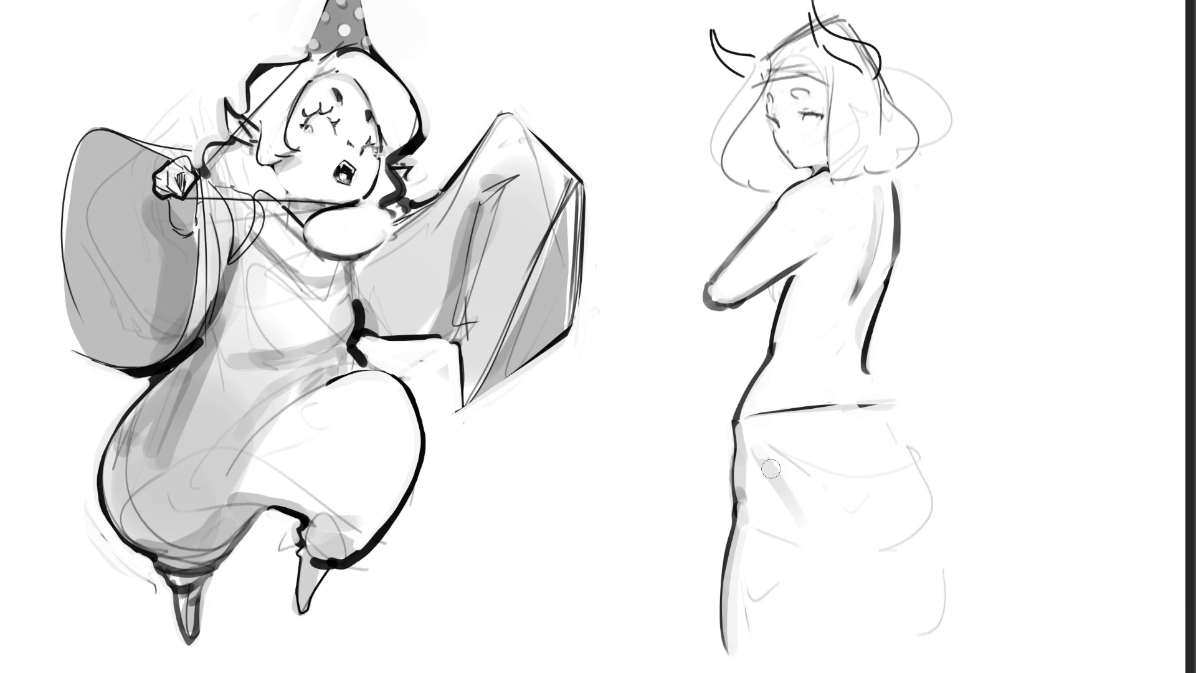
pyautogui.hotkey('ctrl', 'z')
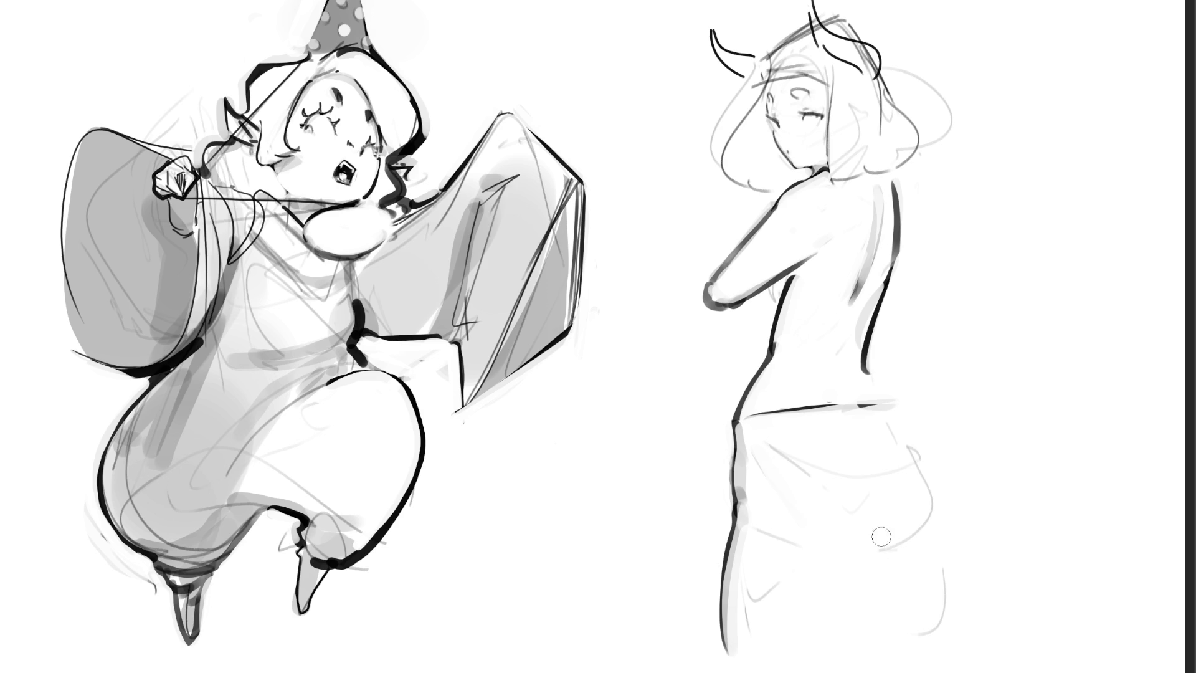
pyautogui.moveTo(821, 567)
pyautogui.mouseDown()
pyautogui.moveTo(943, 485)
pyautogui.moveTo(794, 600)
pyautogui.moveTo(956, 465)
pyautogui.moveTo(890, 506)
pyautogui.moveTo(971, 480)
pyautogui.moveTo(822, 537)
pyautogui.moveTo(918, 499)
pyautogui.mouseUp()
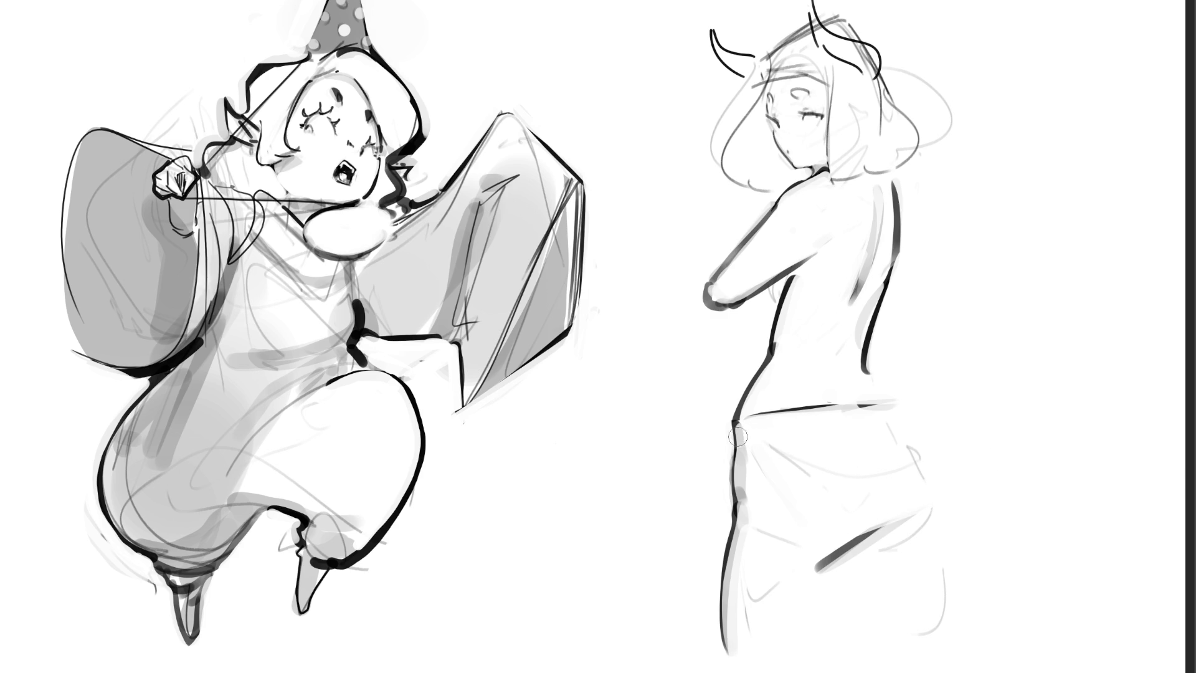
pyautogui.moveTo(738, 436); pyautogui.dragTo(798, 462)
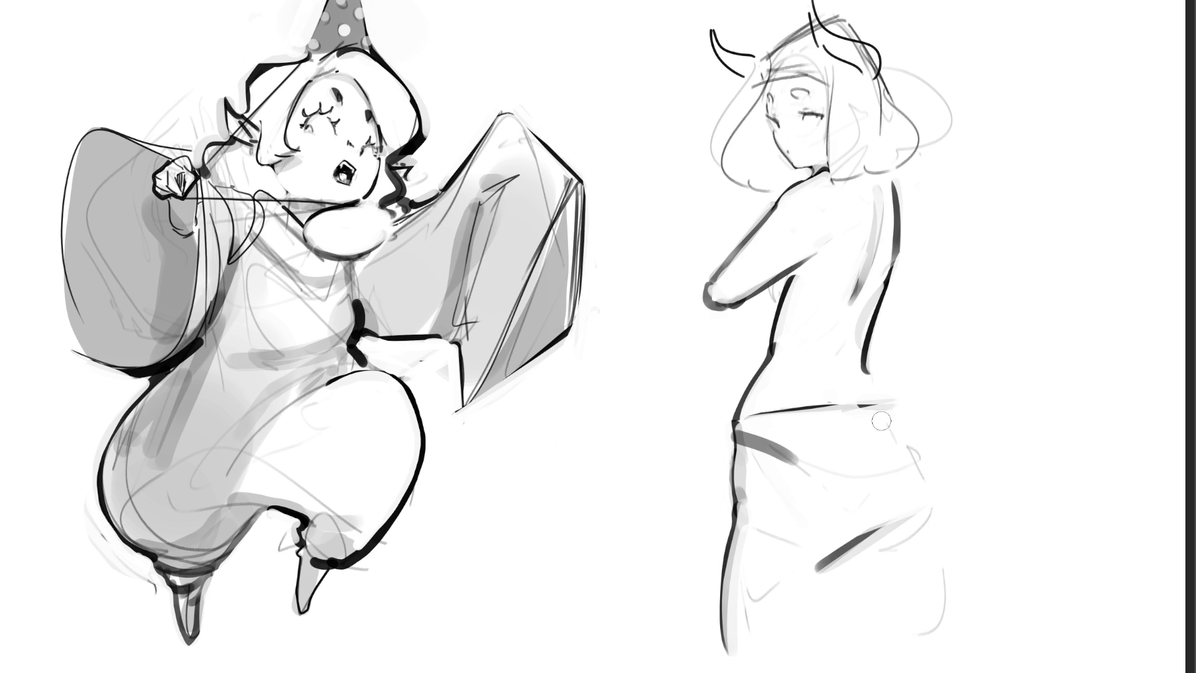
pyautogui.moveTo(886, 409); pyautogui.dragTo(937, 479)
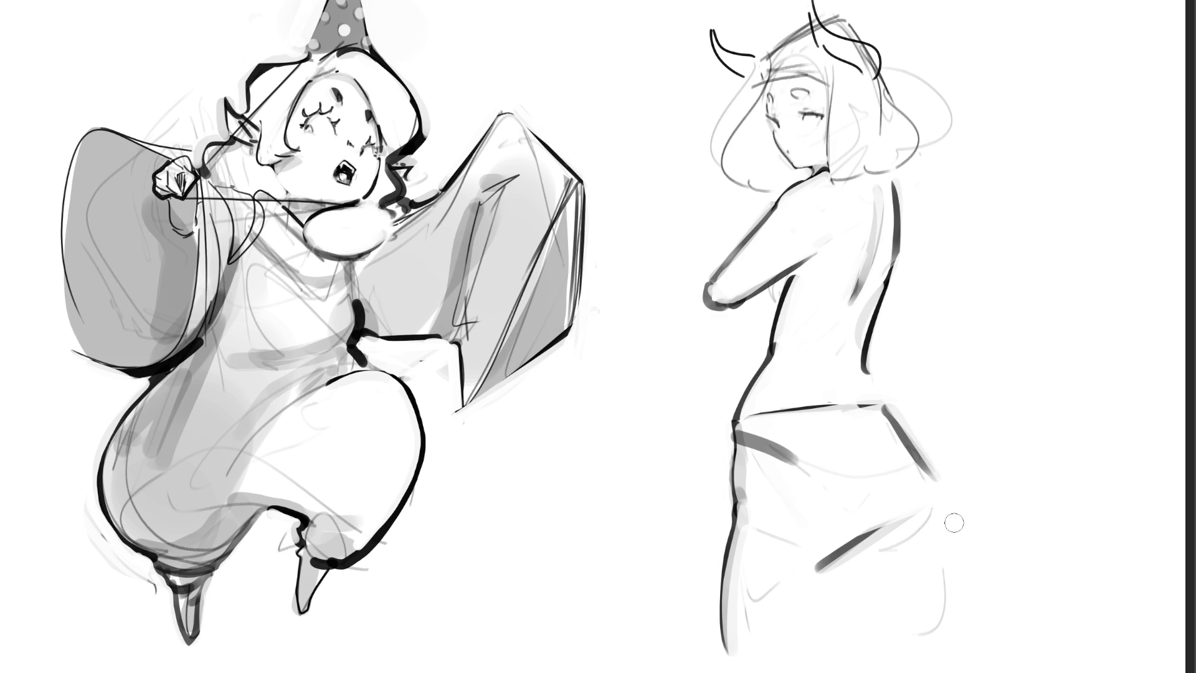
pyautogui.moveTo(858, 552); pyautogui.dragTo(915, 542)
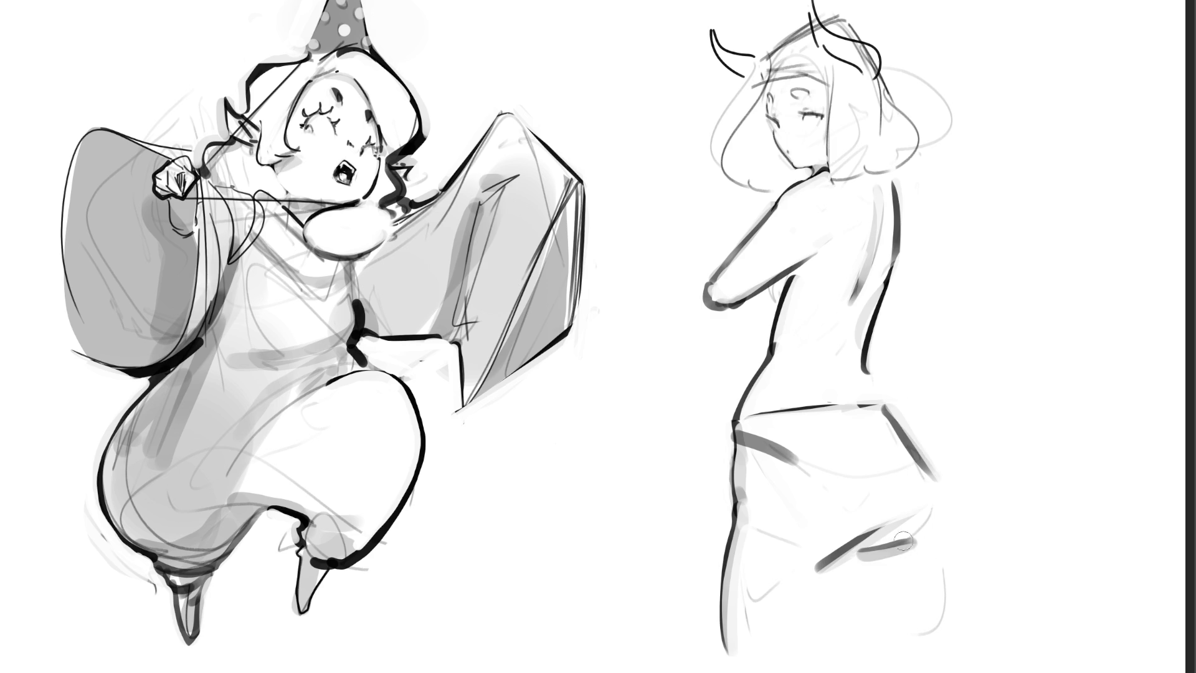
pyautogui.moveTo(947, 487); pyautogui.dragTo(944, 543)
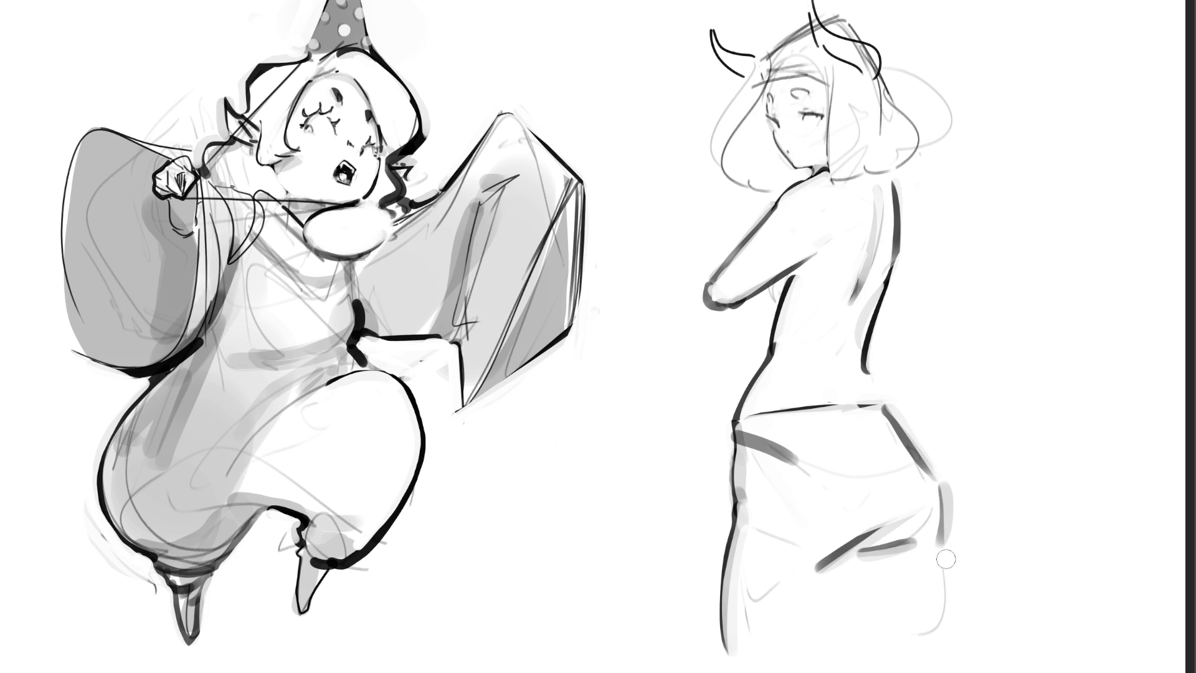
pyautogui.moveTo(948, 548); pyautogui.dragTo(950, 657)
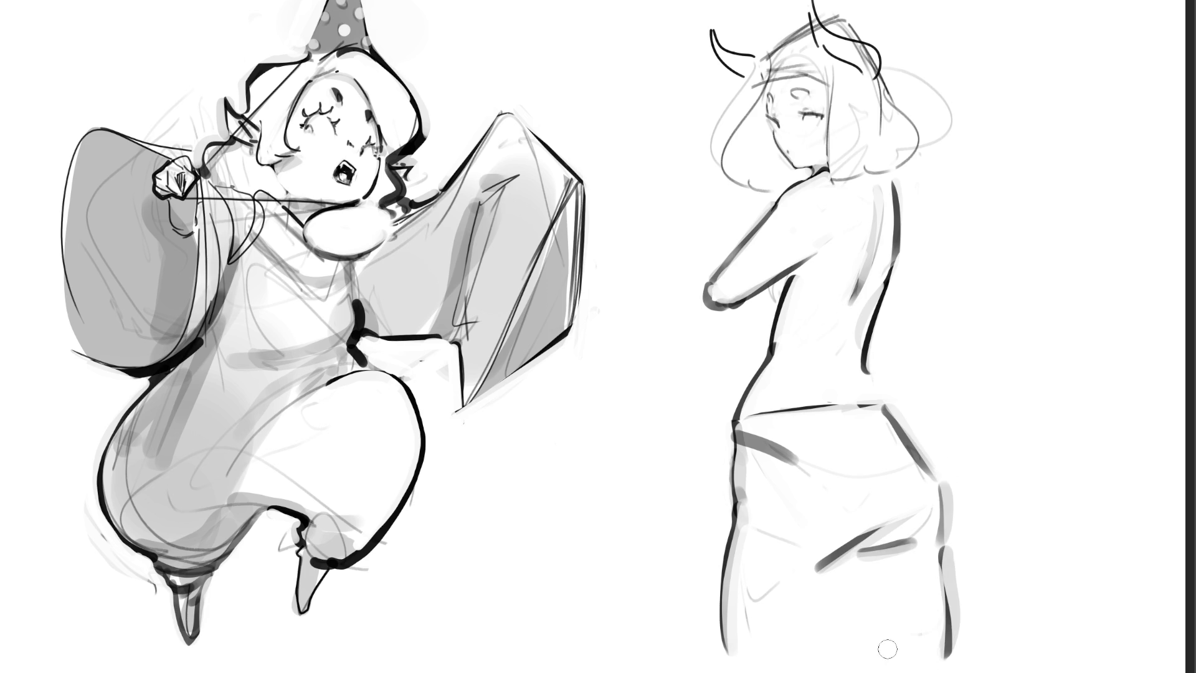
# Ink the inner thigh lines with grey softening and add a curved hip contour
pyautogui.moveTo(832, 565); pyautogui.dragTo(808, 659)
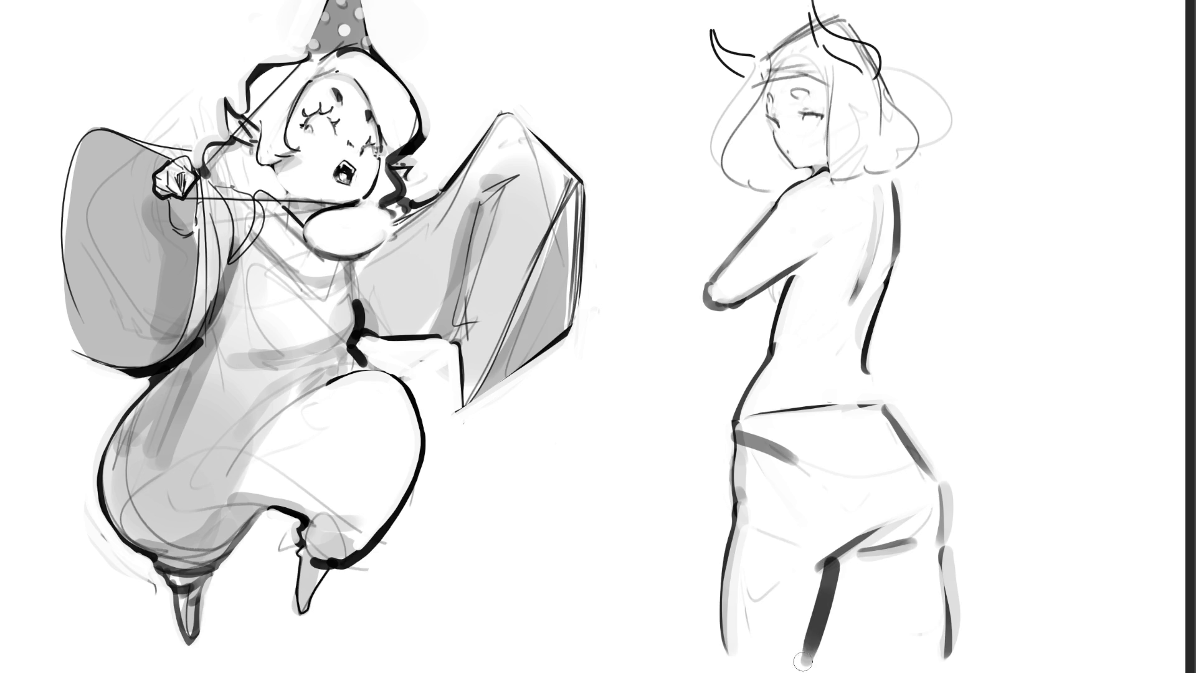
pyautogui.moveTo(842, 564); pyautogui.dragTo(810, 660)
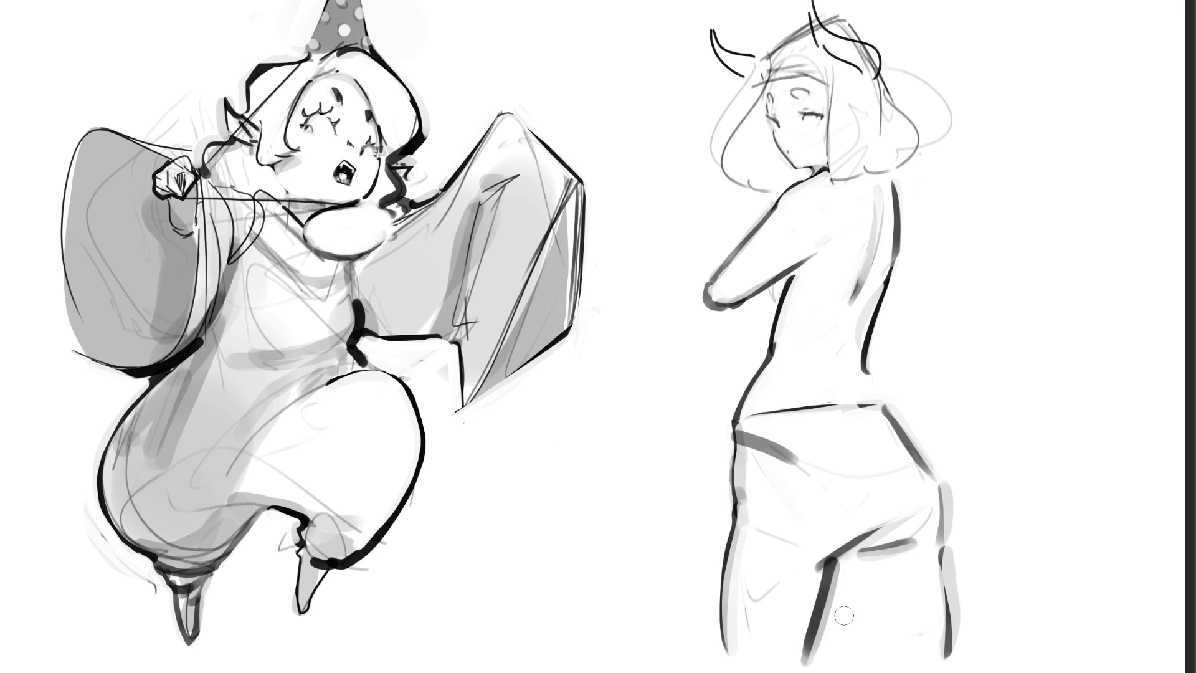
pyautogui.moveTo(857, 556); pyautogui.dragTo(908, 663)
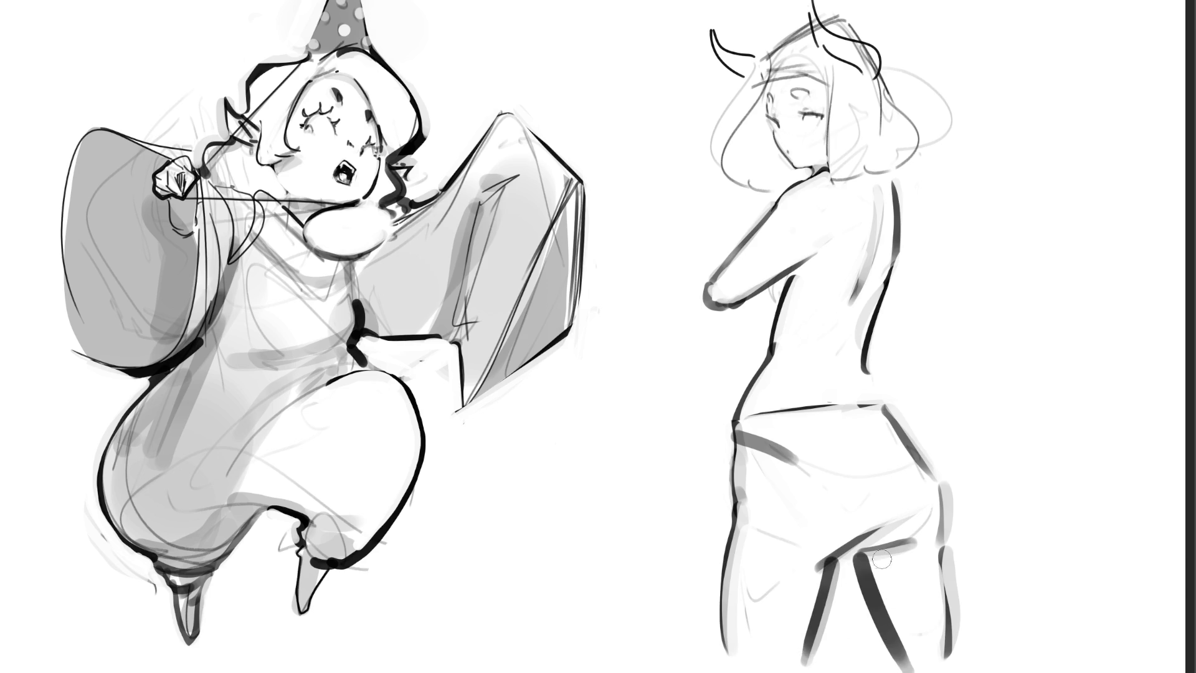
pyautogui.moveTo(896, 547)
pyautogui.mouseDown()
pyautogui.moveTo(864, 546)
pyautogui.moveTo(858, 560)
pyautogui.mouseUp()
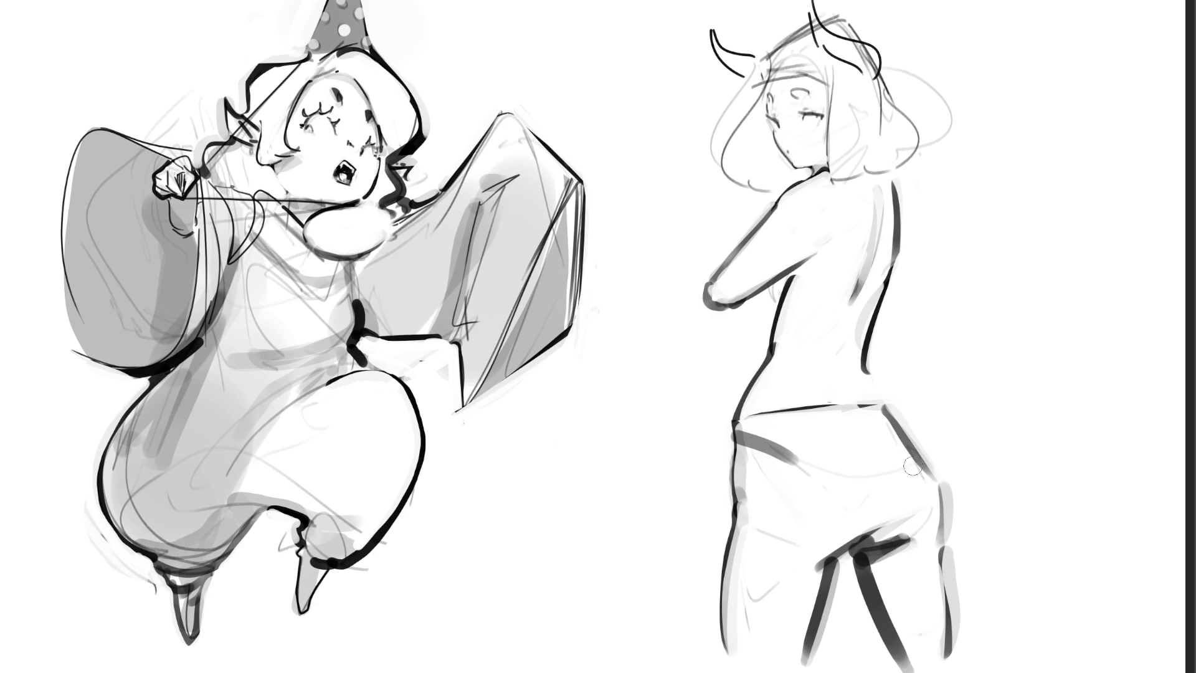
pyautogui.moveTo(906, 446); pyautogui.dragTo(889, 511)
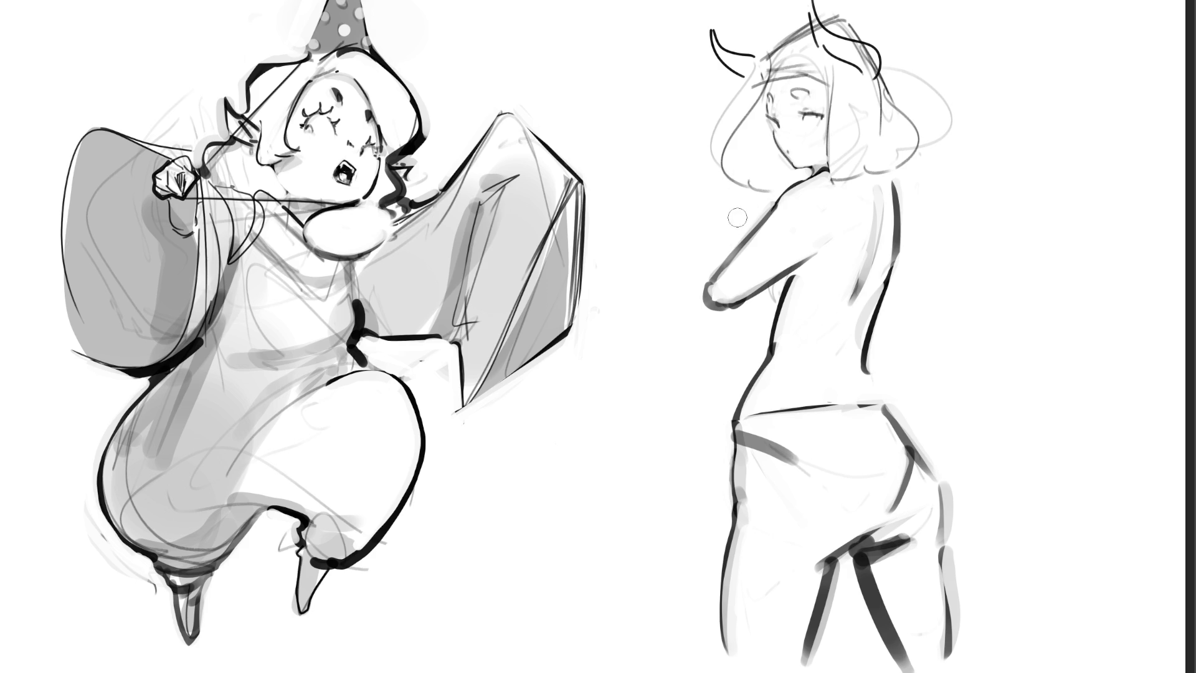
# Shade the raised forearm's outer edge, sketch a fist on top, and shade along the arm
pyautogui.moveTo(744, 225)
pyautogui.mouseDown()
pyautogui.moveTo(700, 277)
pyautogui.moveTo(704, 292)
pyautogui.mouseUp()
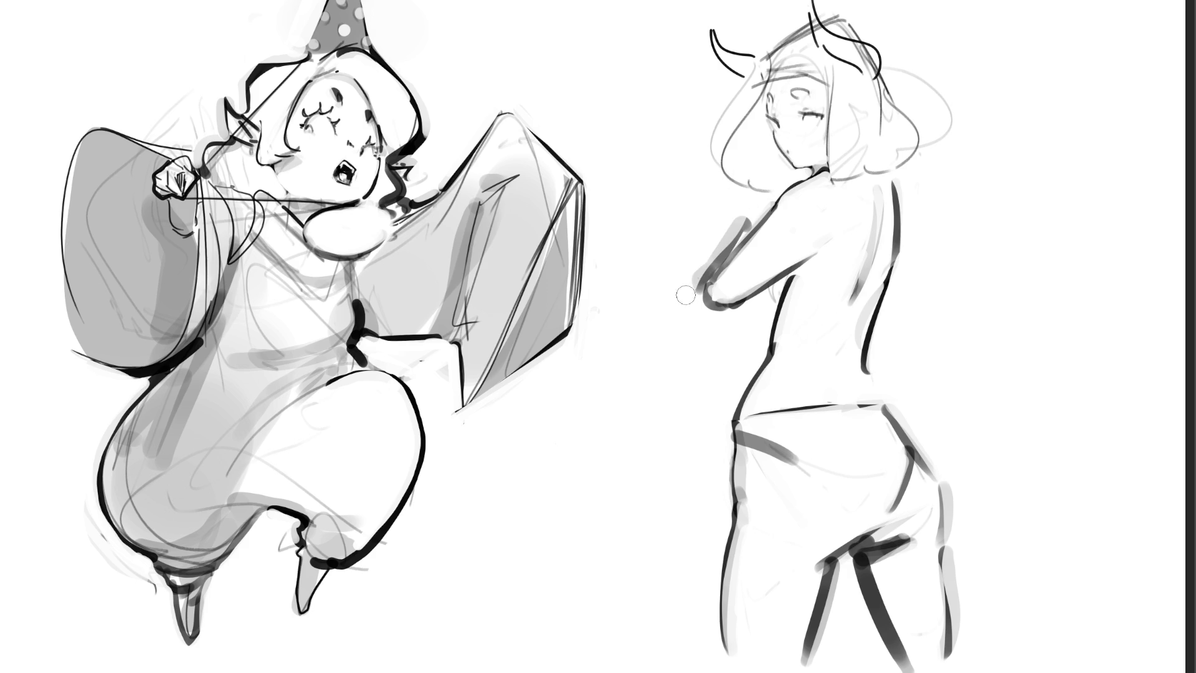
pyautogui.hotkey('ctrl', 'z')
pyautogui.moveTo(742, 211)
pyautogui.mouseDown()
pyautogui.moveTo(732, 227)
pyautogui.moveTo(753, 218)
pyautogui.mouseUp()
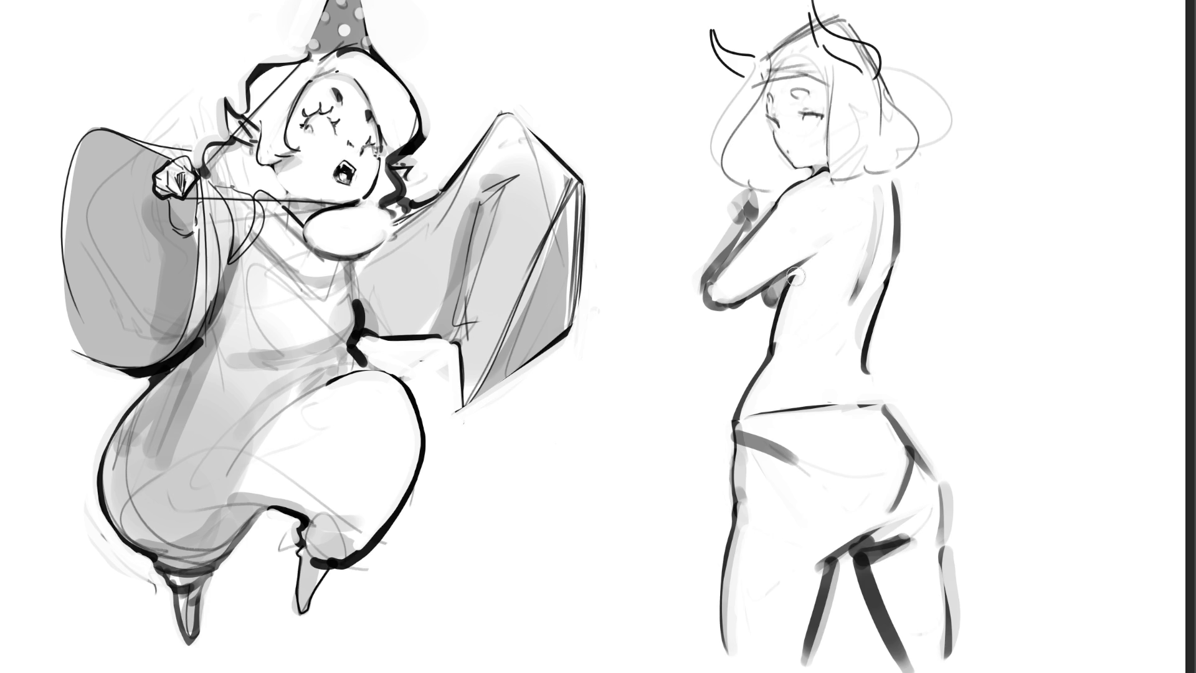
pyautogui.moveTo(796, 276); pyautogui.dragTo(845, 245)
# Shade down the back to the waist, and shade the shoulder and shoulder blade
pyautogui.moveTo(878, 190); pyautogui.dragTo(852, 383)
pyautogui.moveTo(880, 219); pyautogui.dragTo(860, 372)
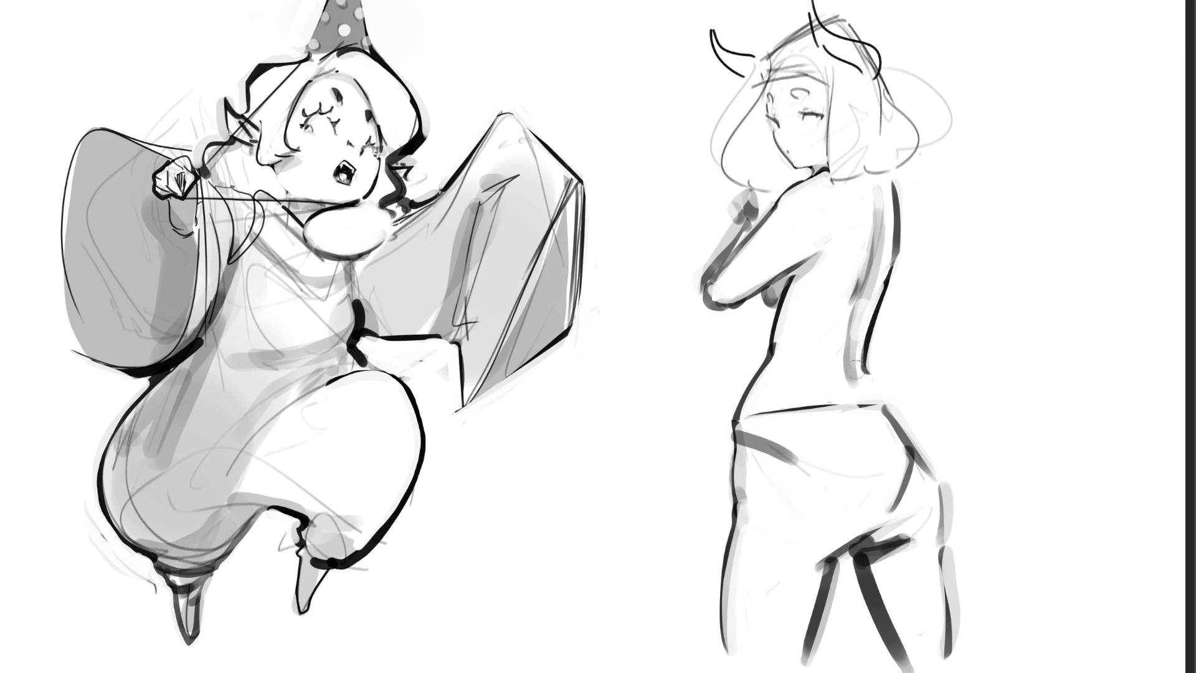
pyautogui.moveTo(850, 301); pyautogui.dragTo(858, 406)
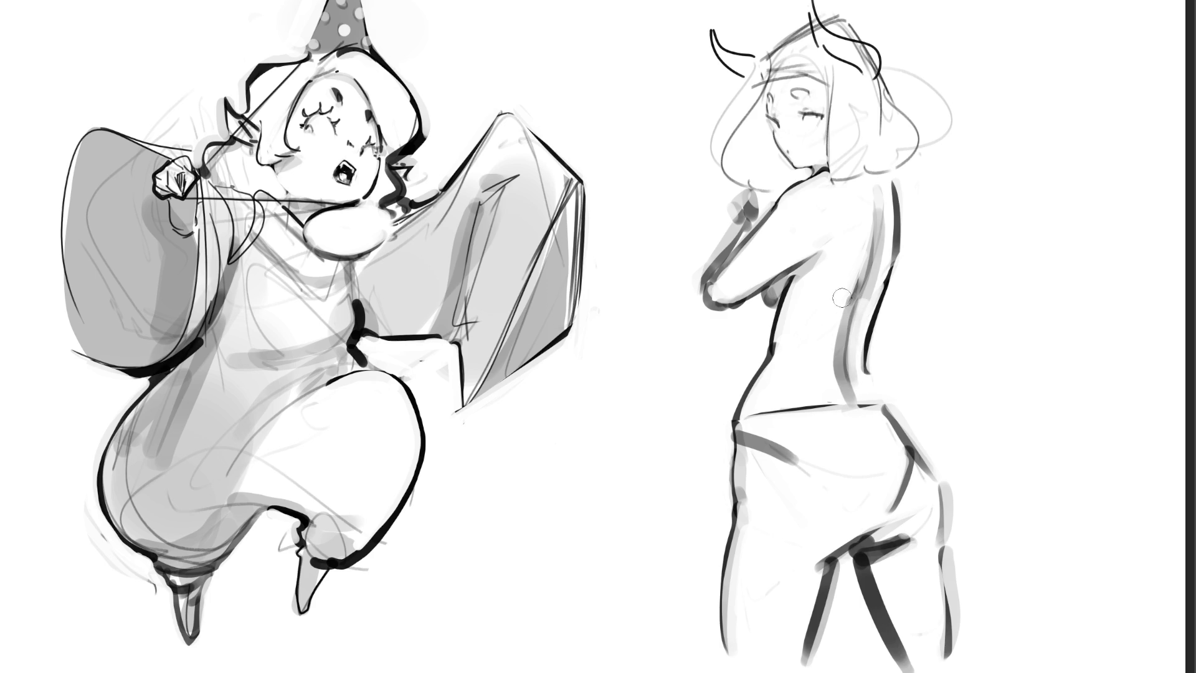
pyautogui.moveTo(841, 299); pyautogui.dragTo(845, 381)
pyautogui.moveTo(893, 190)
pyautogui.mouseDown()
pyautogui.moveTo(868, 224)
pyautogui.moveTo(864, 370)
pyautogui.mouseUp()
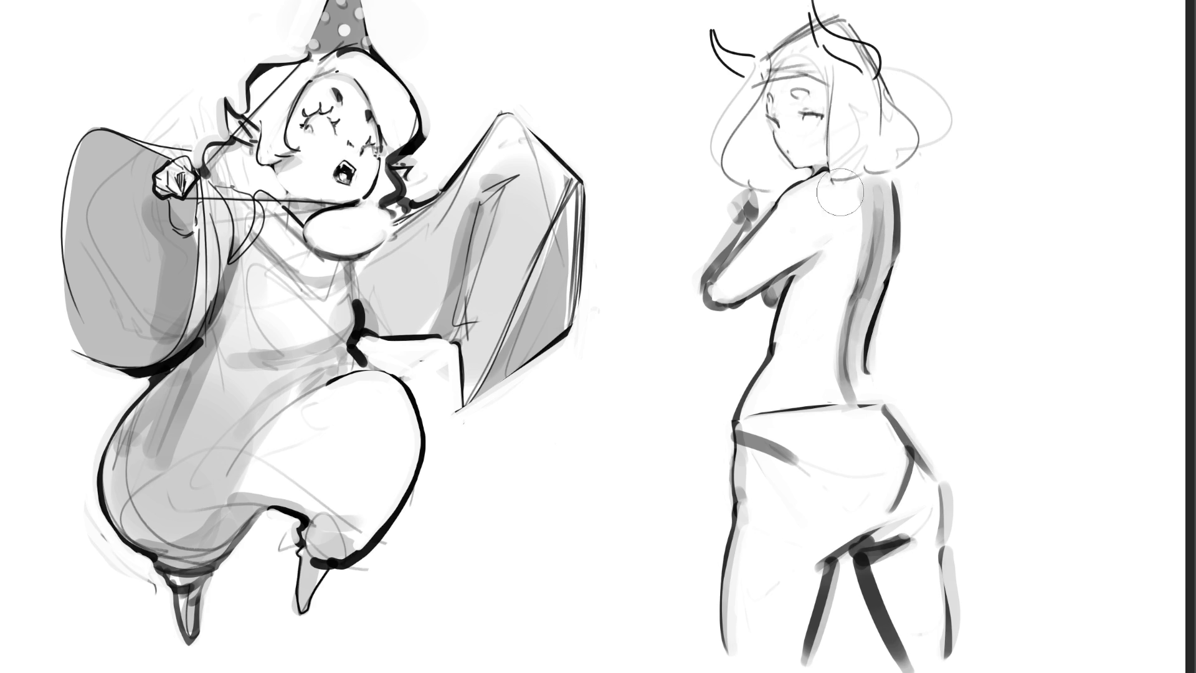
pyautogui.moveTo(809, 186); pyautogui.dragTo(853, 230)
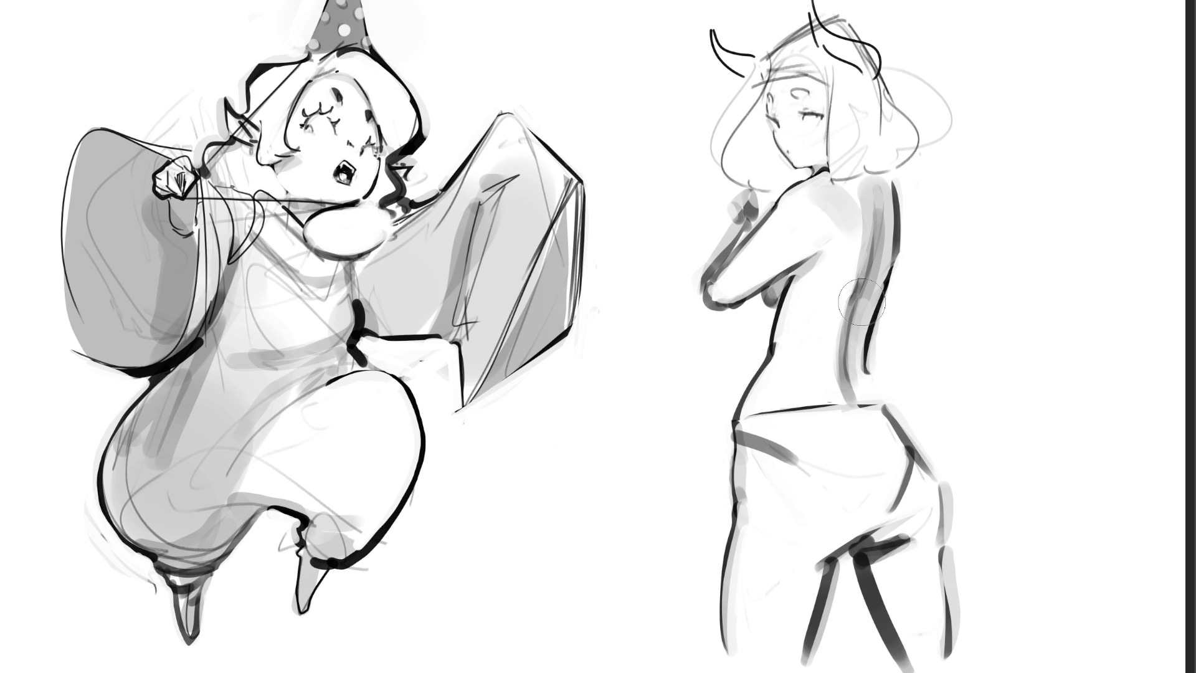
# Shade across the upper thighs, the inner thigh, and beside the right leg line
pyautogui.moveTo(812, 551); pyautogui.dragTo(893, 502)
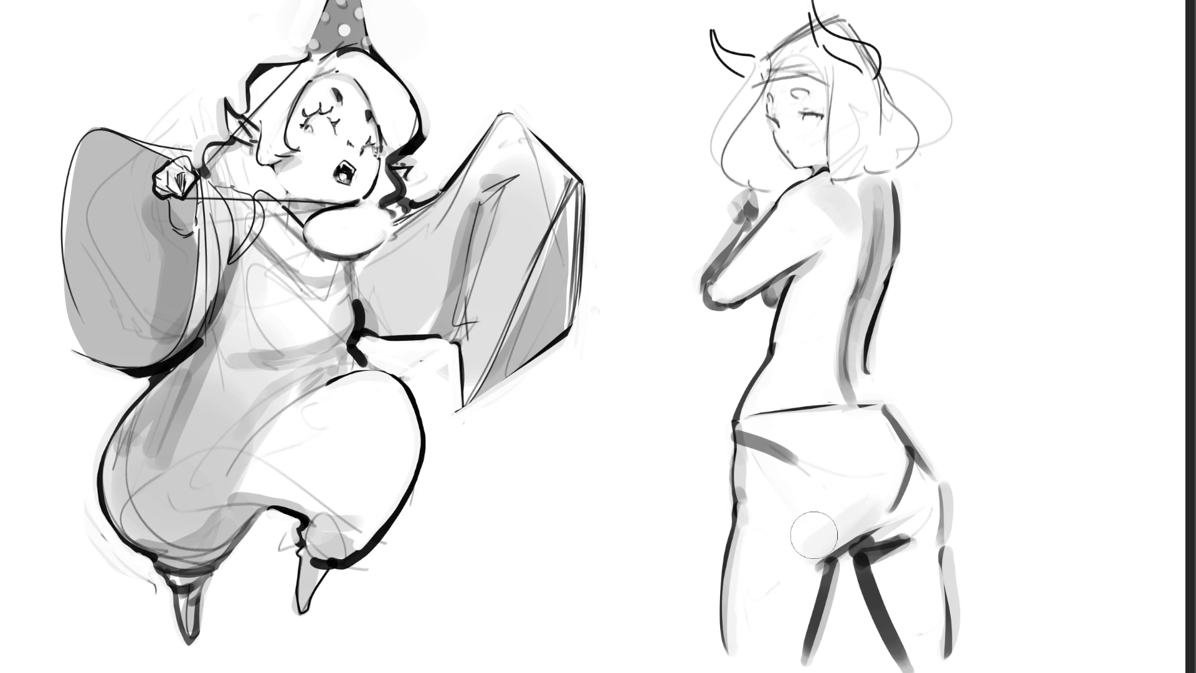
pyautogui.moveTo(819, 526); pyautogui.dragTo(810, 564)
pyautogui.moveTo(786, 647); pyautogui.dragTo(808, 554)
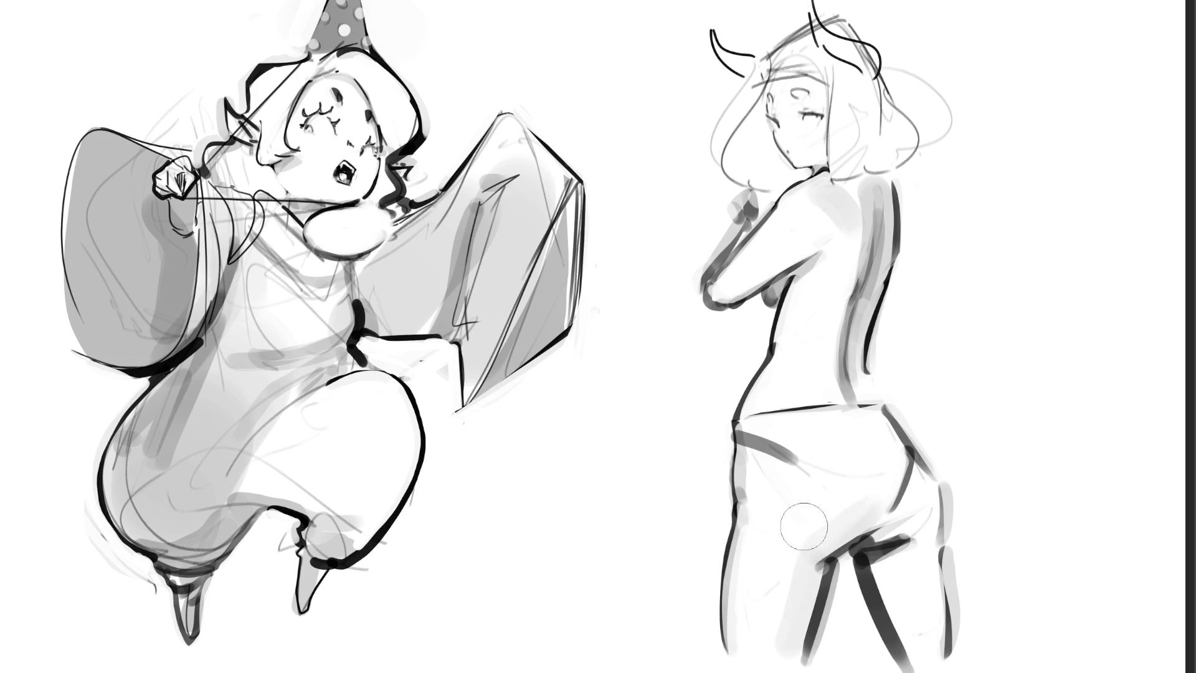
pyautogui.moveTo(889, 561)
pyautogui.mouseDown()
pyautogui.moveTo(885, 626)
pyautogui.moveTo(872, 586)
pyautogui.moveTo(902, 660)
pyautogui.moveTo(862, 573)
pyautogui.moveTo(903, 660)
pyautogui.moveTo(903, 622)
pyautogui.moveTo(872, 573)
pyautogui.moveTo(909, 654)
pyautogui.moveTo(887, 579)
pyautogui.moveTo(873, 593)
pyautogui.moveTo(897, 671)
pyautogui.mouseUp()
pyautogui.moveTo(919, 660)
pyautogui.mouseDown()
pyautogui.moveTo(866, 567)
pyautogui.moveTo(922, 669)
pyautogui.mouseUp()
pyautogui.moveTo(884, 567)
pyautogui.mouseDown()
pyautogui.moveTo(928, 670)
pyautogui.moveTo(944, 672)
pyautogui.mouseUp()
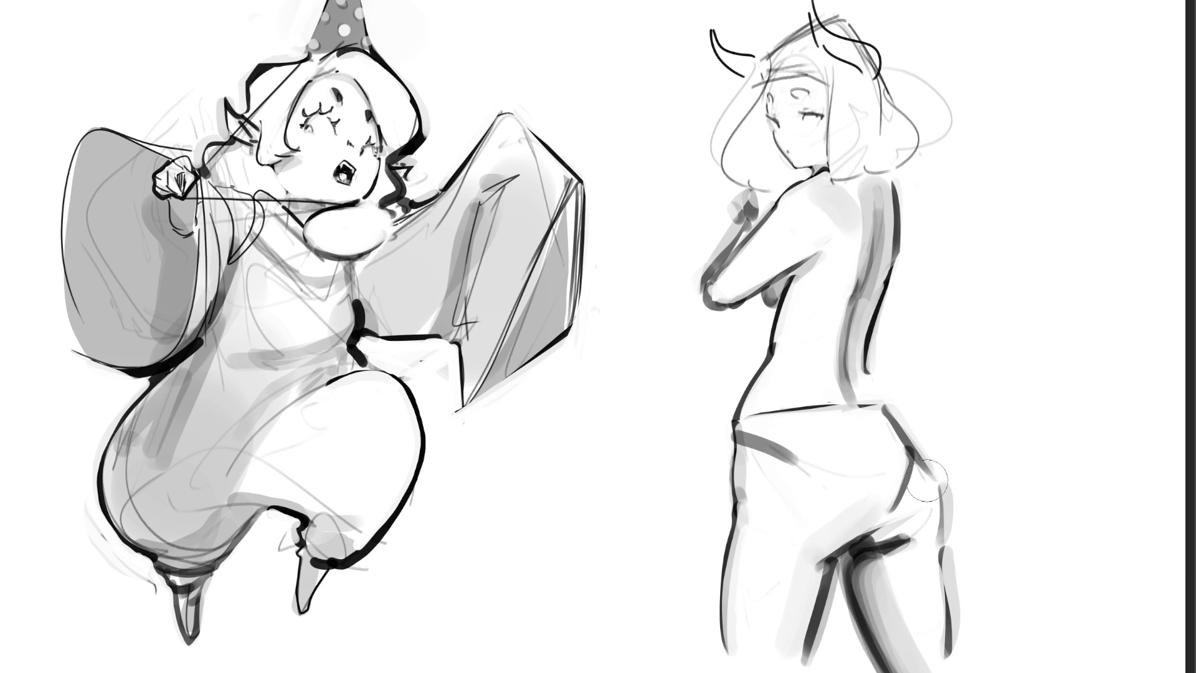
# Redraw the hip-and-thigh stroke lighter and reinforce the left thigh outline
pyautogui.moveTo(926, 473); pyautogui.dragTo(937, 638)
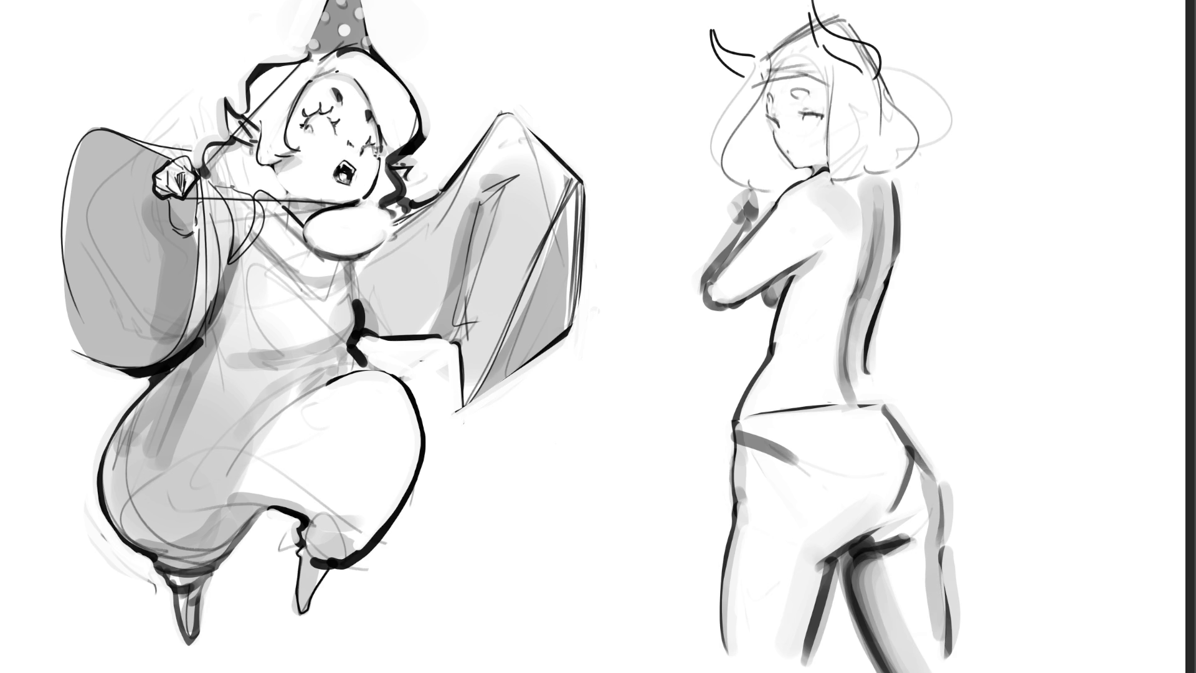
pyautogui.hotkey('ctrl', 'z')
pyautogui.moveTo(921, 457); pyautogui.dragTo(938, 660)
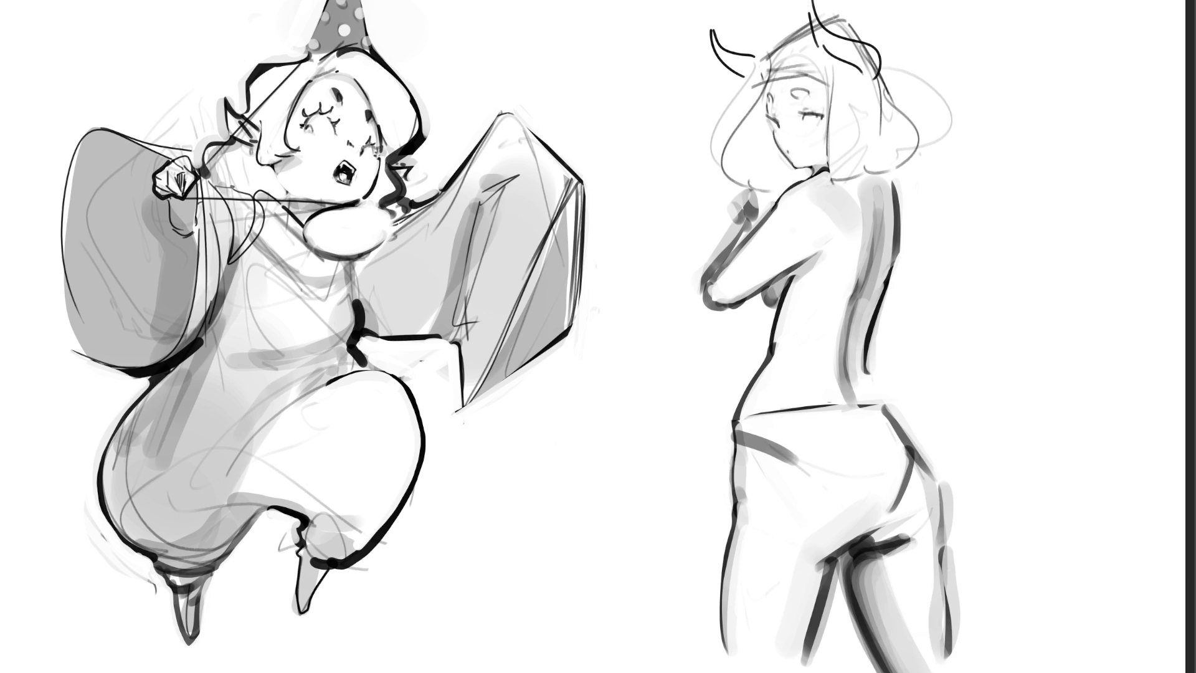
pyautogui.moveTo(742, 447); pyautogui.dragTo(726, 662)
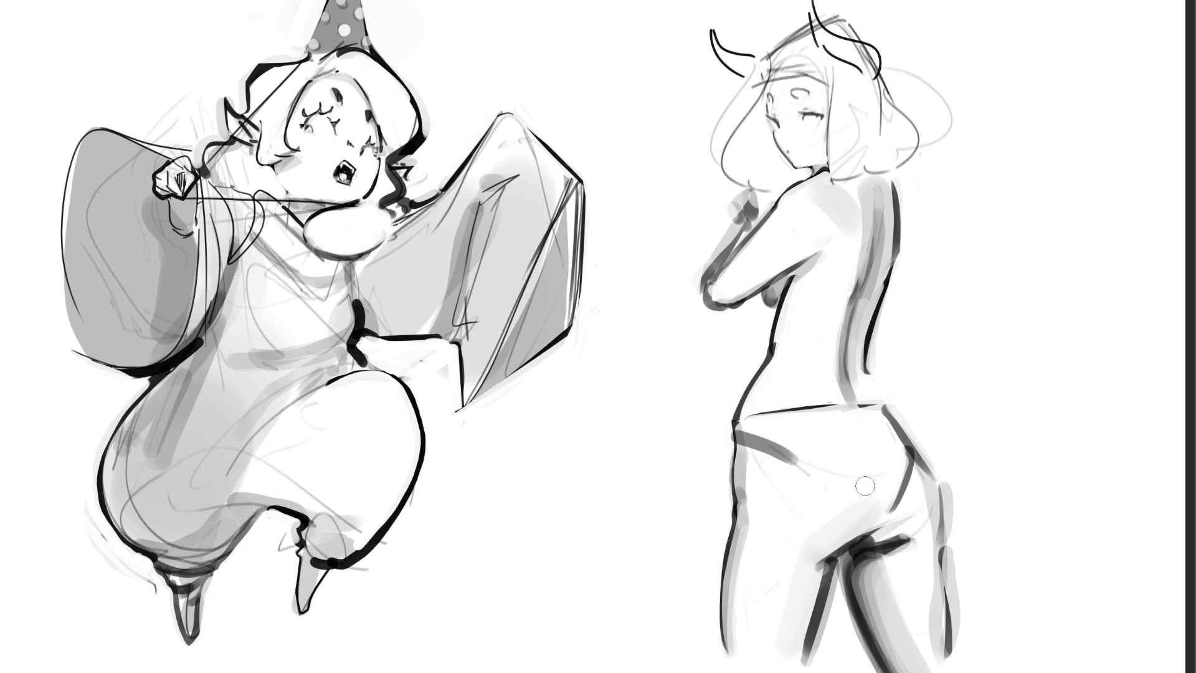
# Add light shading on the right buttock, hip, lower back and top of shoulder
pyautogui.moveTo(874, 485); pyautogui.dragTo(874, 510)
pyautogui.click(751, 424)
pyautogui.moveTo(772, 423); pyautogui.dragTo(823, 419)
pyautogui.moveTo(883, 383); pyautogui.dragTo(883, 400)
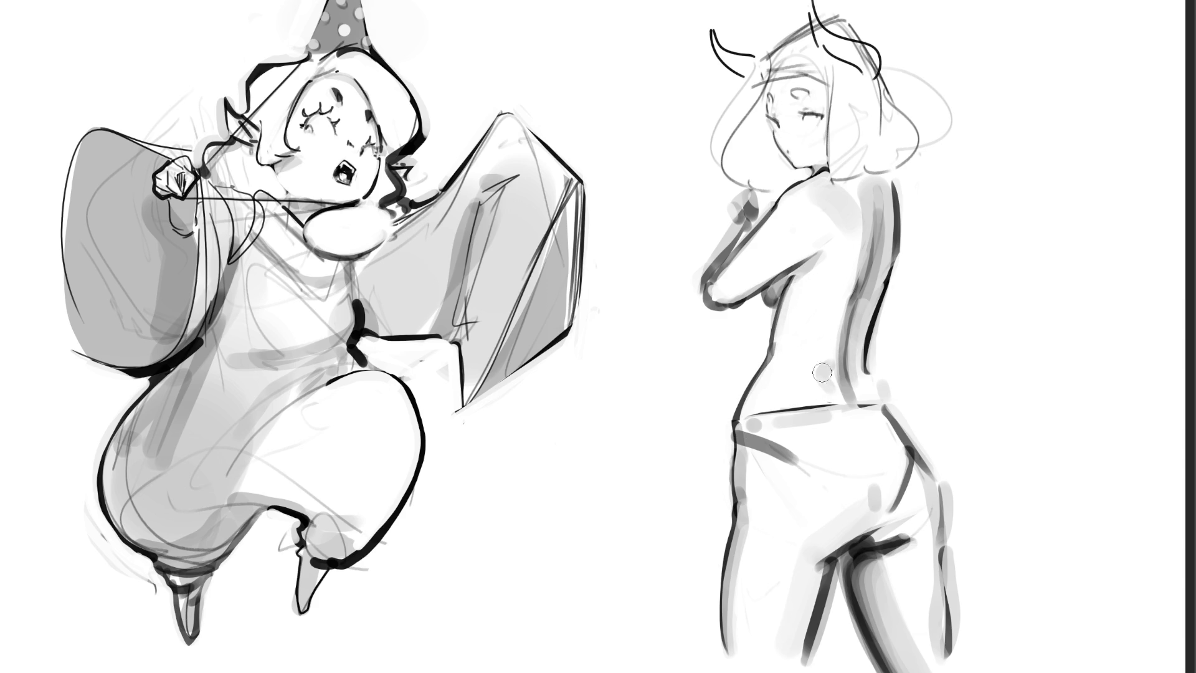
pyautogui.moveTo(835, 320); pyautogui.dragTo(822, 374)
pyautogui.moveTo(838, 187); pyautogui.dragTo(890, 180)
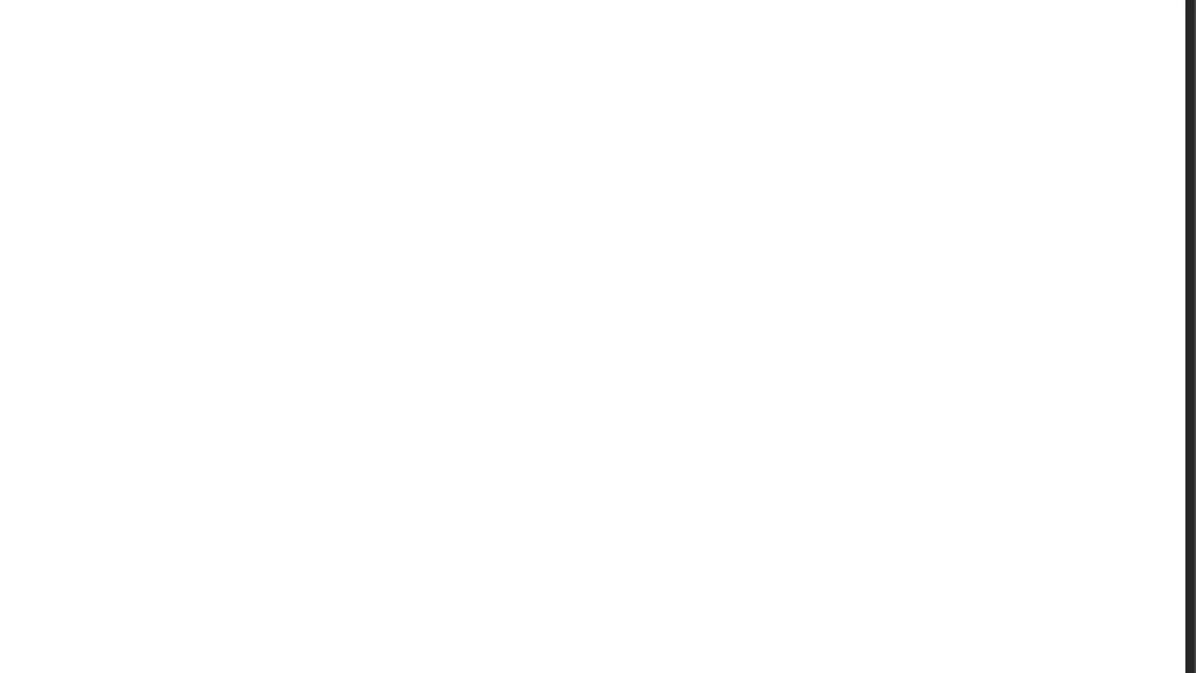
pyautogui.click(808, 269)
pyautogui.hotkey('ctrl', 'z')
pyautogui.moveTo(748, 160); pyautogui.dragTo(772, 259)
pyautogui.moveTo(745, 160); pyautogui.dragTo(811, 126)
pyautogui.hotkey('ctrl', 'z')
pyautogui.hotkey('ctrl', 'z')
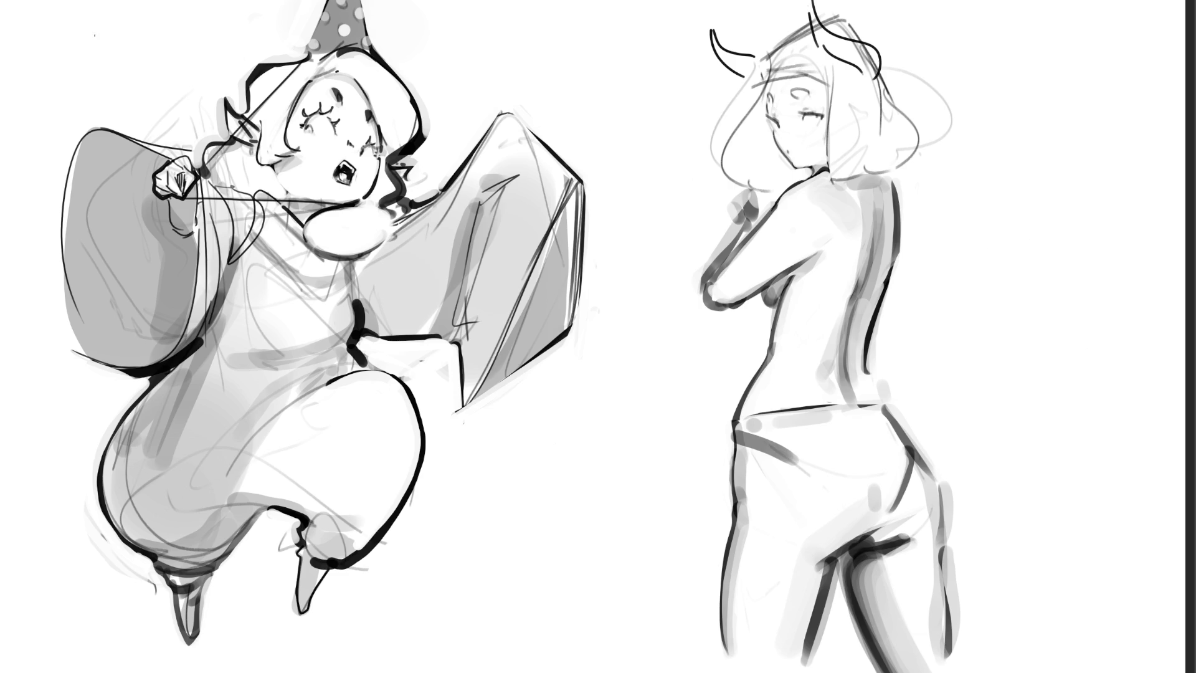
# Lasso the torso, shrink and shift it down-left with Ctrl+T, then deselect
pyautogui.moveTo(1074, 302)
pyautogui.mouseDown()
pyautogui.moveTo(1009, 232)
pyautogui.moveTo(909, 180)
pyautogui.moveTo(816, 177)
pyautogui.moveTo(783, 211)
pyautogui.moveTo(774, 205)
pyautogui.moveTo(630, 517)
pyautogui.moveTo(1080, 314)
pyautogui.moveTo(1074, 303)
pyautogui.mouseUp()
pyautogui.hotkey('ctrl', 't')
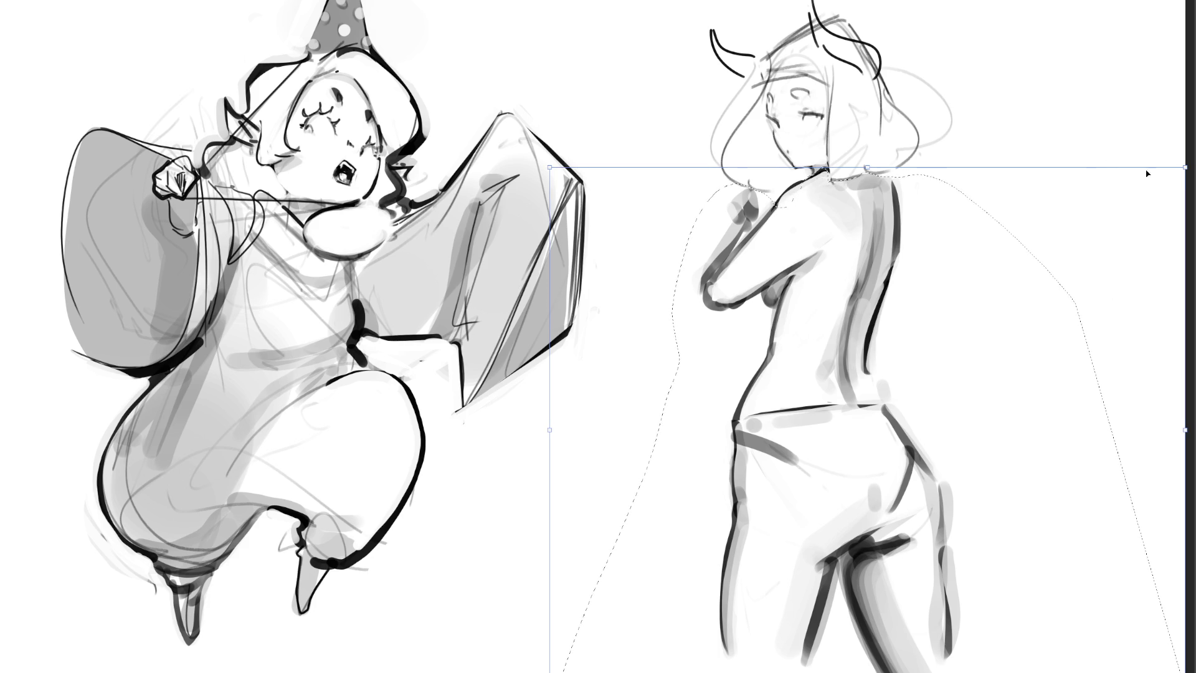
pyautogui.moveTo(1179, 166)
pyautogui.mouseDown()
pyautogui.moveTo(1089, 235)
pyautogui.moveTo(1099, 206)
pyautogui.mouseUp()
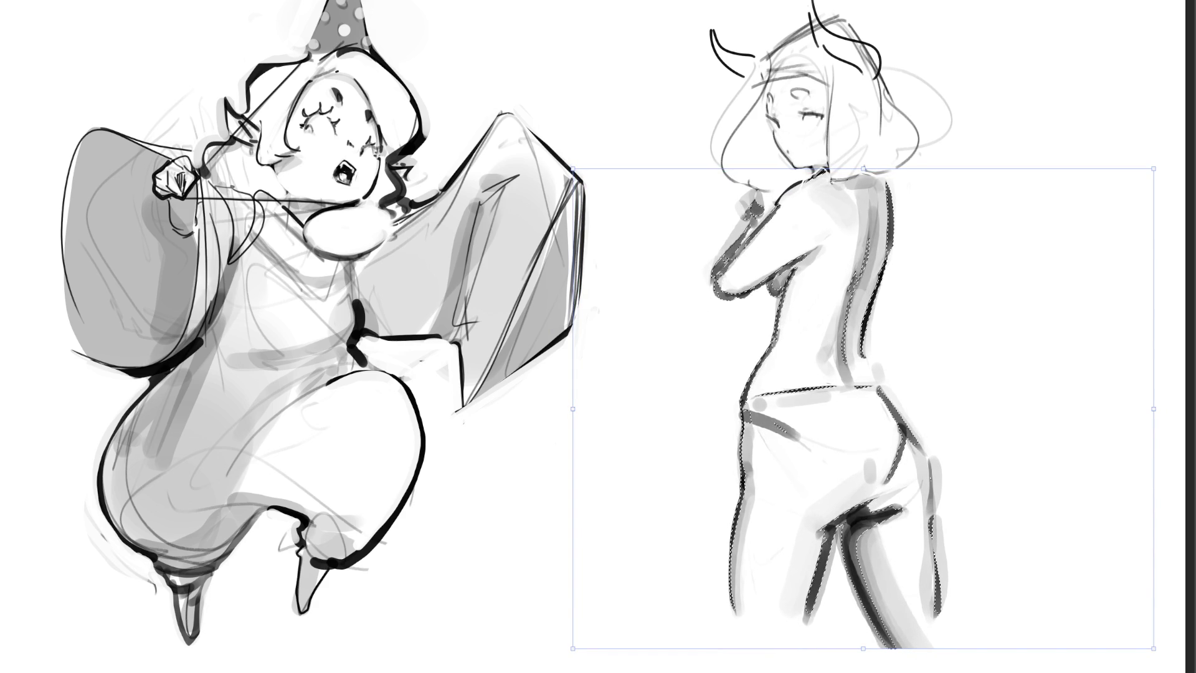
pyautogui.press('Return')
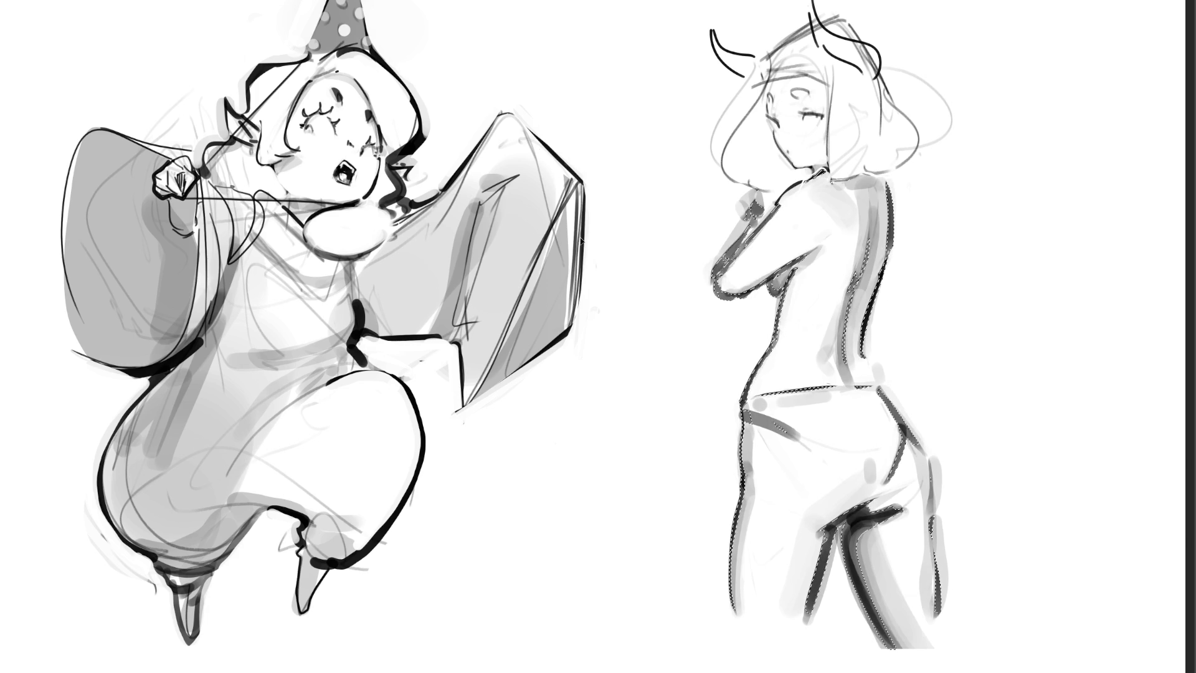
pyautogui.hotkey('ctrl', 'd')
# Fade the horned figure to pale grey, then sketch the collar, flaring back piece and shoulder line
pyautogui.press('e')
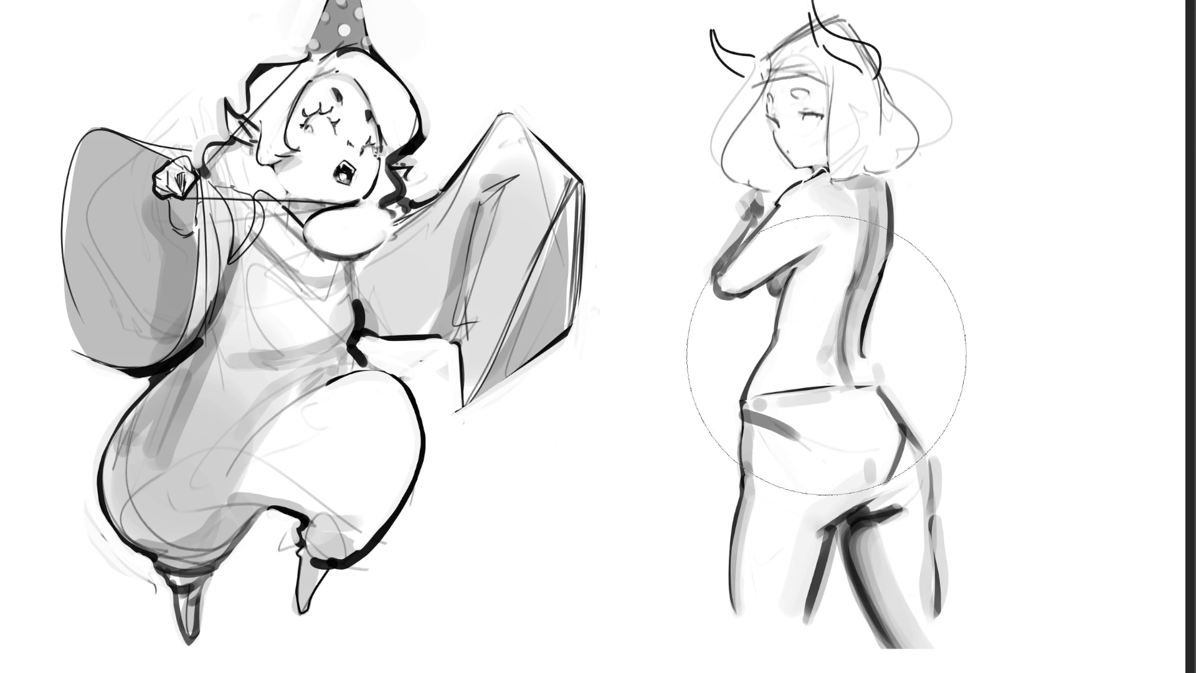
pyautogui.moveTo(826, 355)
pyautogui.mouseDown()
pyautogui.moveTo(800, 494)
pyautogui.moveTo(814, 326)
pyautogui.moveTo(875, 413)
pyautogui.moveTo(957, 638)
pyautogui.moveTo(774, 268)
pyautogui.moveTo(889, 293)
pyautogui.moveTo(890, 305)
pyautogui.mouseUp()
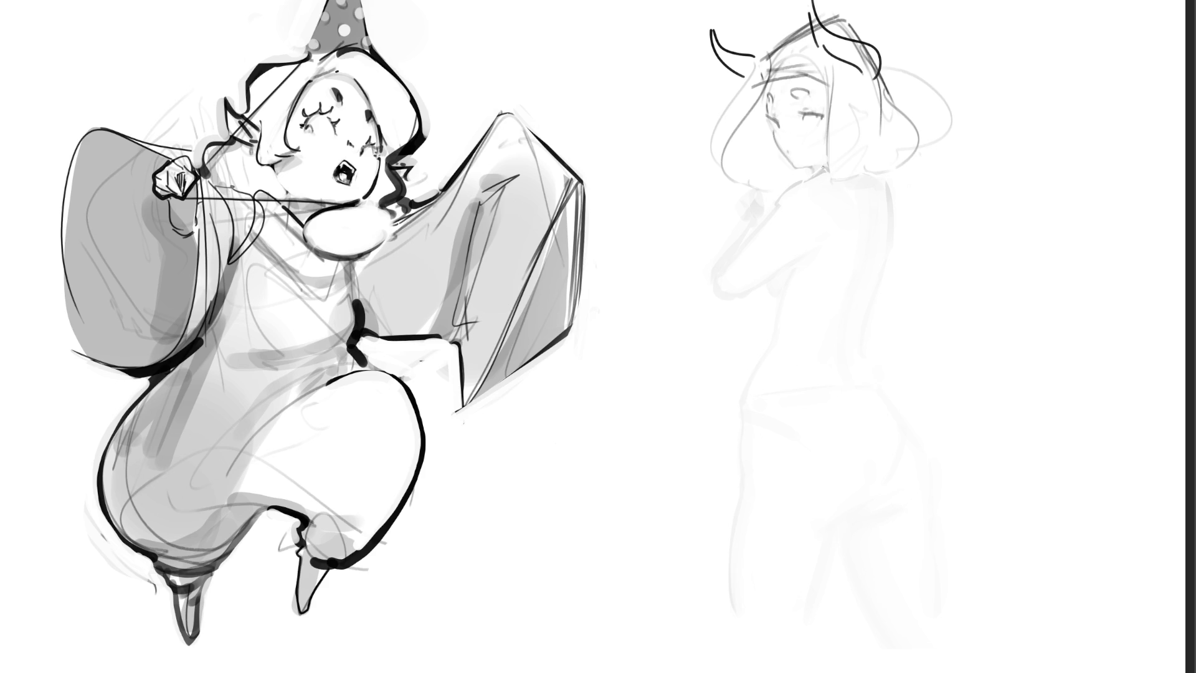
pyautogui.moveTo(822, 167); pyautogui.dragTo(790, 185)
pyautogui.moveTo(821, 261)
pyautogui.mouseDown()
pyautogui.moveTo(868, 343)
pyautogui.moveTo(999, 317)
pyautogui.mouseUp()
pyautogui.moveTo(891, 176)
pyautogui.mouseDown()
pyautogui.moveTo(917, 231)
pyautogui.moveTo(994, 279)
pyautogui.mouseUp()
pyautogui.hotkey('ctrl', 'z')
pyautogui.moveTo(937, 240)
pyautogui.mouseDown()
pyautogui.moveTo(1007, 283)
pyautogui.moveTo(985, 310)
pyautogui.mouseUp()
pyautogui.moveTo(830, 198); pyautogui.dragTo(836, 301)
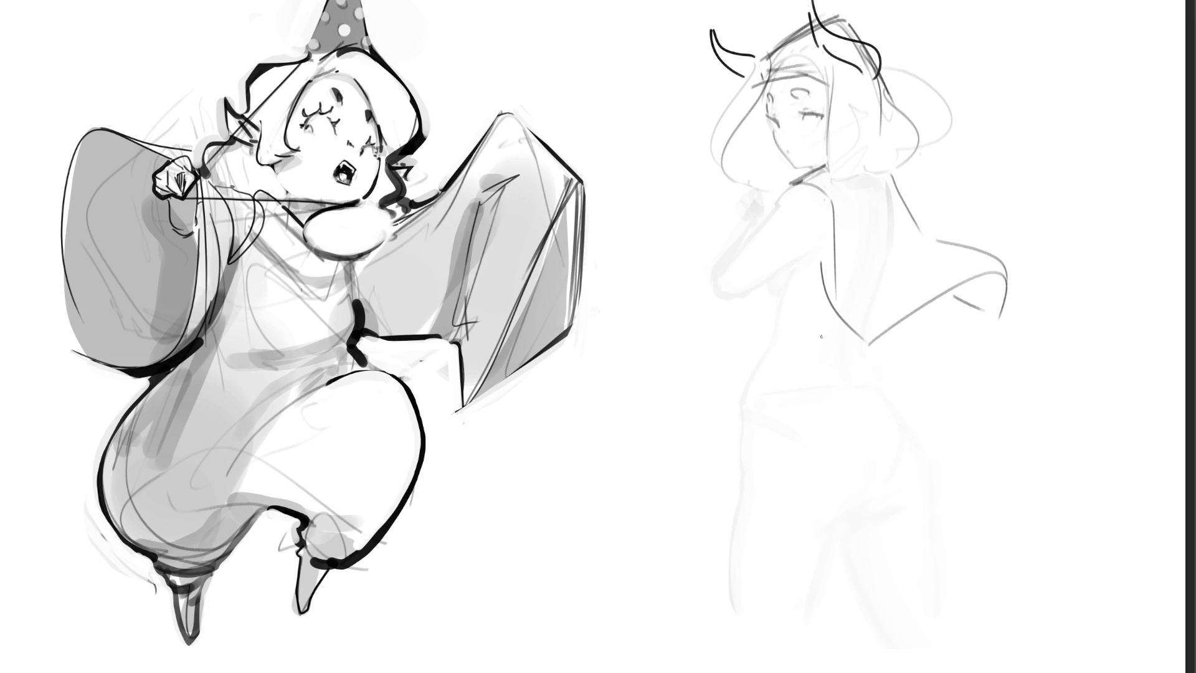
pyautogui.moveTo(899, 247); pyautogui.dragTo(877, 253)
# Sketch the torso side, a waistline, and the shorts' left side and hem
pyautogui.moveTo(882, 330); pyautogui.dragTo(903, 383)
pyautogui.hotkey('ctrl', 'z')
pyautogui.moveTo(753, 381); pyautogui.dragTo(901, 390)
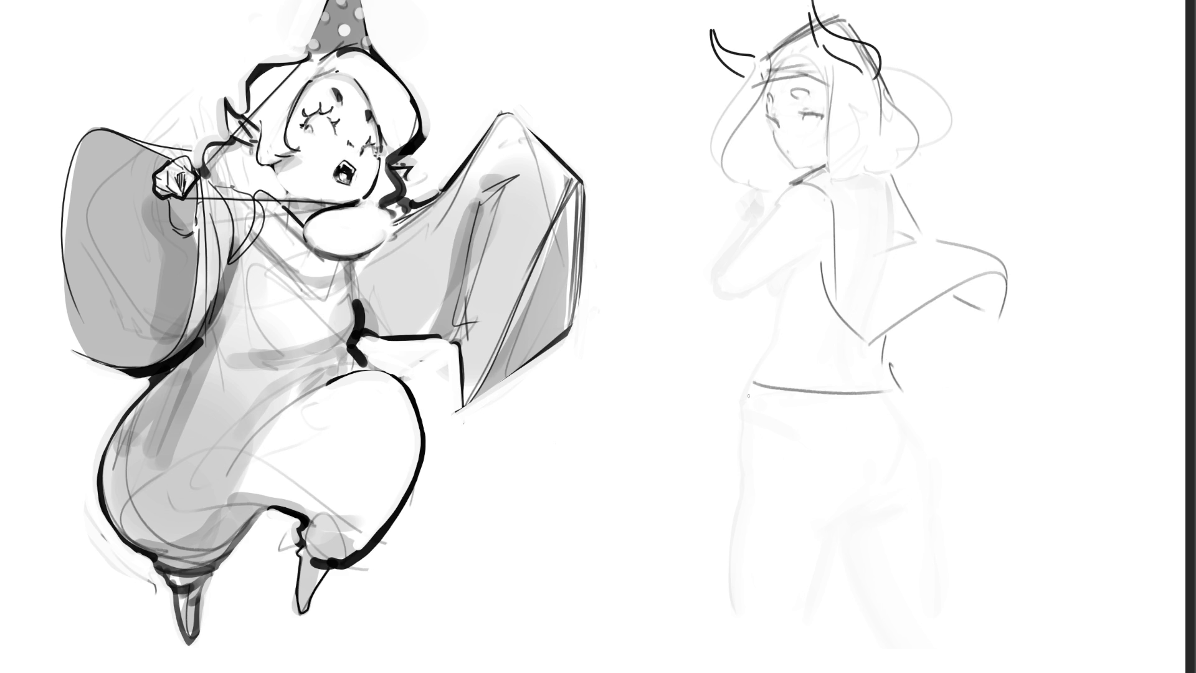
pyautogui.moveTo(755, 385); pyautogui.dragTo(744, 456)
pyautogui.moveTo(744, 453)
pyautogui.mouseDown()
pyautogui.moveTo(740, 501)
pyautogui.moveTo(845, 536)
pyautogui.mouseUp()
# Redraw the shorts hem flatter, outline the hip, and add back pockets and a seam
pyautogui.hotkey('ctrl', 'z')
pyautogui.moveTo(736, 497)
pyautogui.mouseDown()
pyautogui.moveTo(861, 524)
pyautogui.moveTo(882, 500)
pyautogui.moveTo(924, 485)
pyautogui.mouseUp()
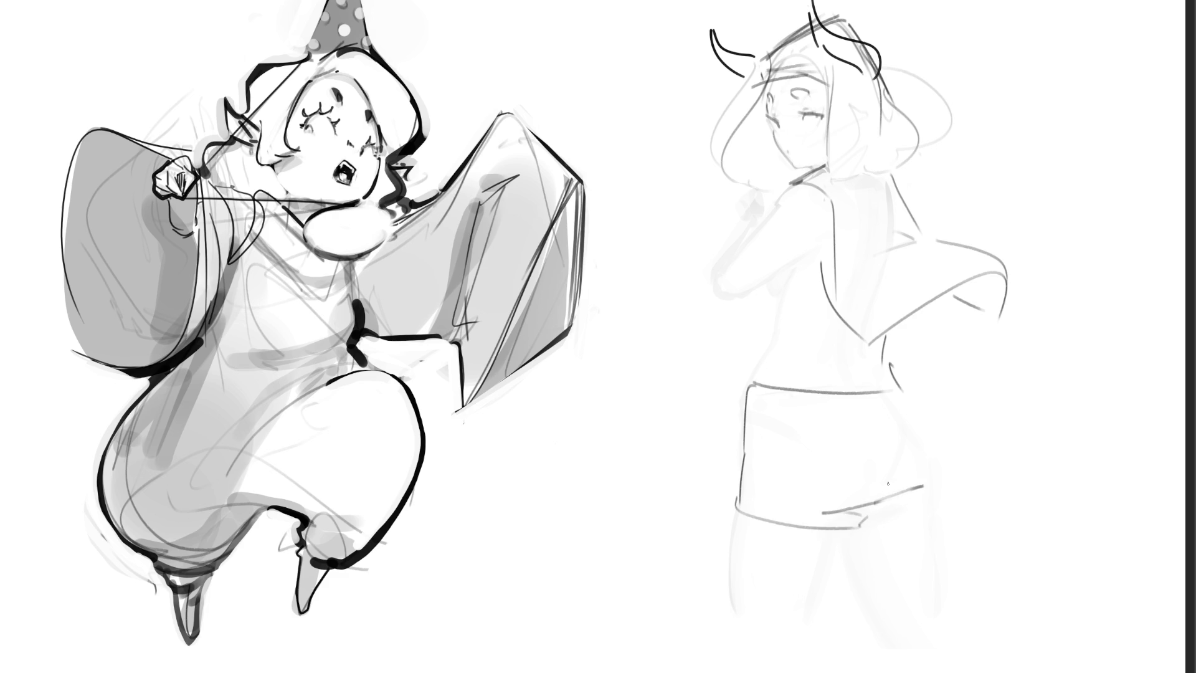
pyautogui.moveTo(879, 411)
pyautogui.mouseDown()
pyautogui.moveTo(881, 522)
pyautogui.moveTo(954, 510)
pyautogui.mouseUp()
pyautogui.moveTo(912, 390); pyautogui.dragTo(955, 503)
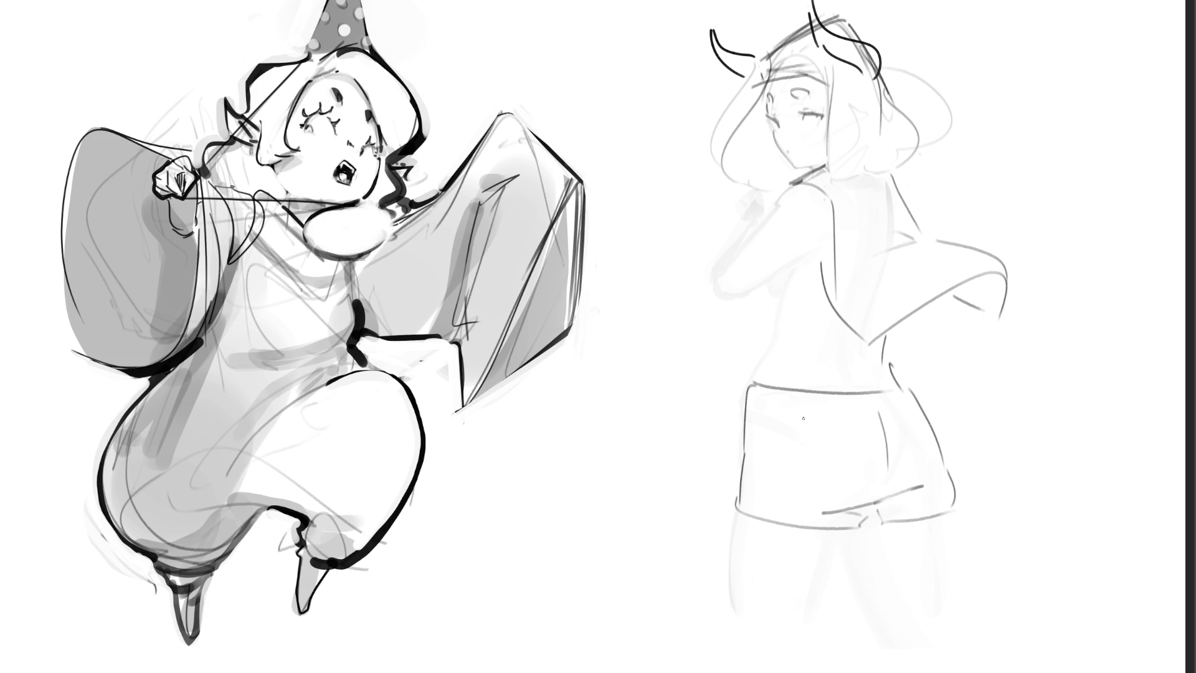
pyautogui.moveTo(797, 419)
pyautogui.mouseDown()
pyautogui.moveTo(860, 412)
pyautogui.moveTo(817, 463)
pyautogui.mouseUp()
pyautogui.moveTo(867, 416); pyautogui.dragTo(847, 473)
pyautogui.moveTo(895, 407)
pyautogui.mouseDown()
pyautogui.moveTo(899, 466)
pyautogui.moveTo(915, 401)
pyautogui.mouseUp()
pyautogui.moveTo(875, 504); pyautogui.dragTo(886, 488)
# Sketch the legs below the shorts, side curves, and the sleeve over the shoulder
pyautogui.moveTo(746, 514); pyautogui.dragTo(761, 616)
pyautogui.moveTo(848, 533)
pyautogui.mouseDown()
pyautogui.moveTo(824, 609)
pyautogui.moveTo(876, 544)
pyautogui.moveTo(899, 603)
pyautogui.mouseUp()
pyautogui.moveTo(951, 522); pyautogui.dragTo(962, 600)
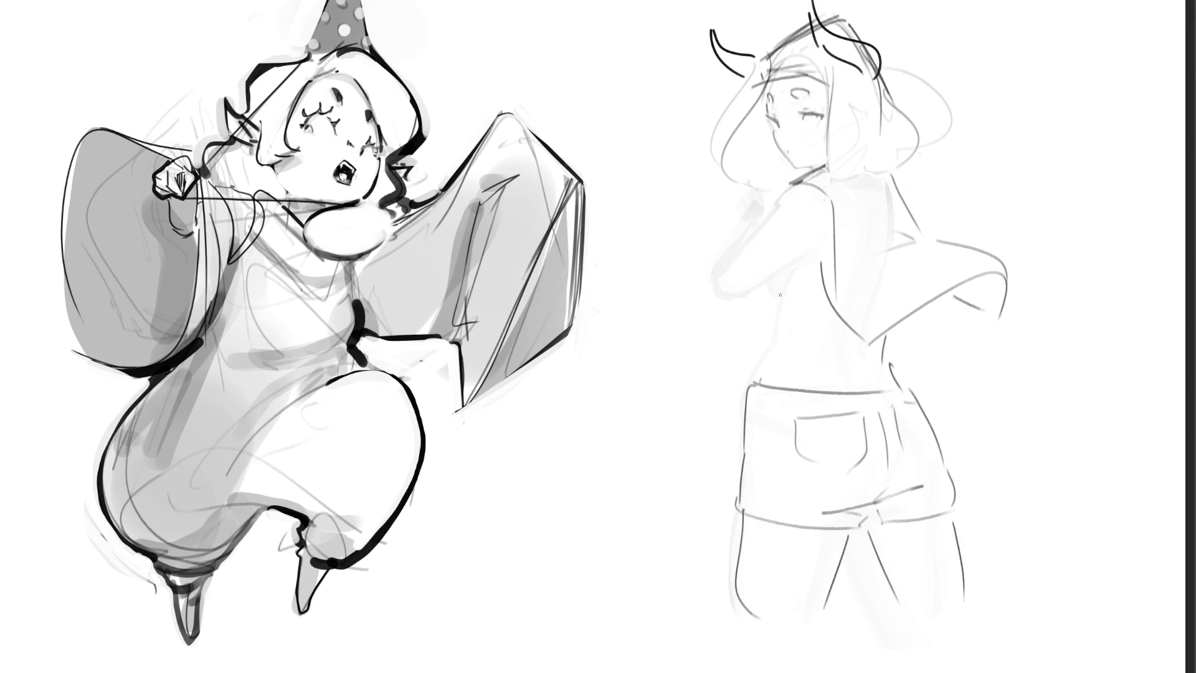
pyautogui.moveTo(764, 280)
pyautogui.mouseDown()
pyautogui.moveTo(781, 297)
pyautogui.moveTo(756, 379)
pyautogui.mouseUp()
pyautogui.moveTo(853, 338); pyautogui.dragTo(854, 357)
pyautogui.moveTo(755, 214)
pyautogui.mouseDown()
pyautogui.moveTo(793, 269)
pyautogui.moveTo(792, 182)
pyautogui.mouseUp()
pyautogui.moveTo(793, 269)
pyautogui.mouseDown()
pyautogui.moveTo(812, 255)
pyautogui.moveTo(774, 386)
pyautogui.mouseUp()
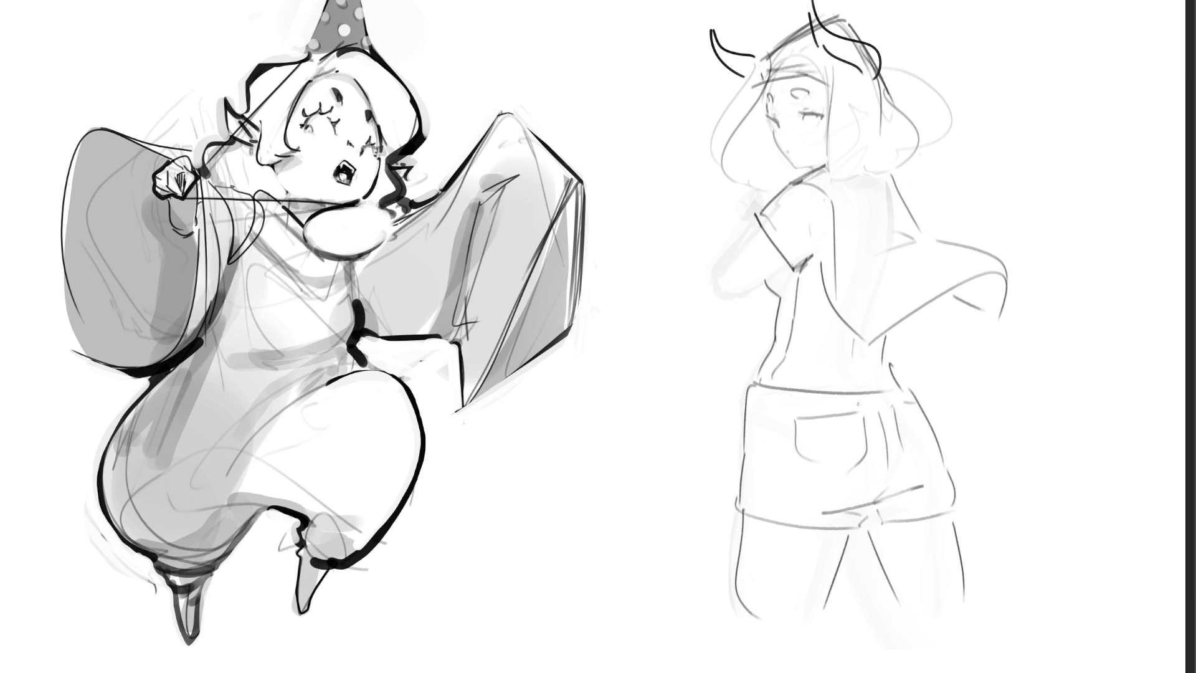
pyautogui.moveTo(891, 329); pyautogui.dragTo(883, 344)
# Sketch the upper arm, forearm and pointed hand shape
pyautogui.moveTo(755, 220)
pyautogui.mouseDown()
pyautogui.moveTo(717, 277)
pyautogui.moveTo(732, 300)
pyautogui.moveTo(797, 268)
pyautogui.mouseUp()
pyautogui.moveTo(713, 274); pyautogui.dragTo(641, 381)
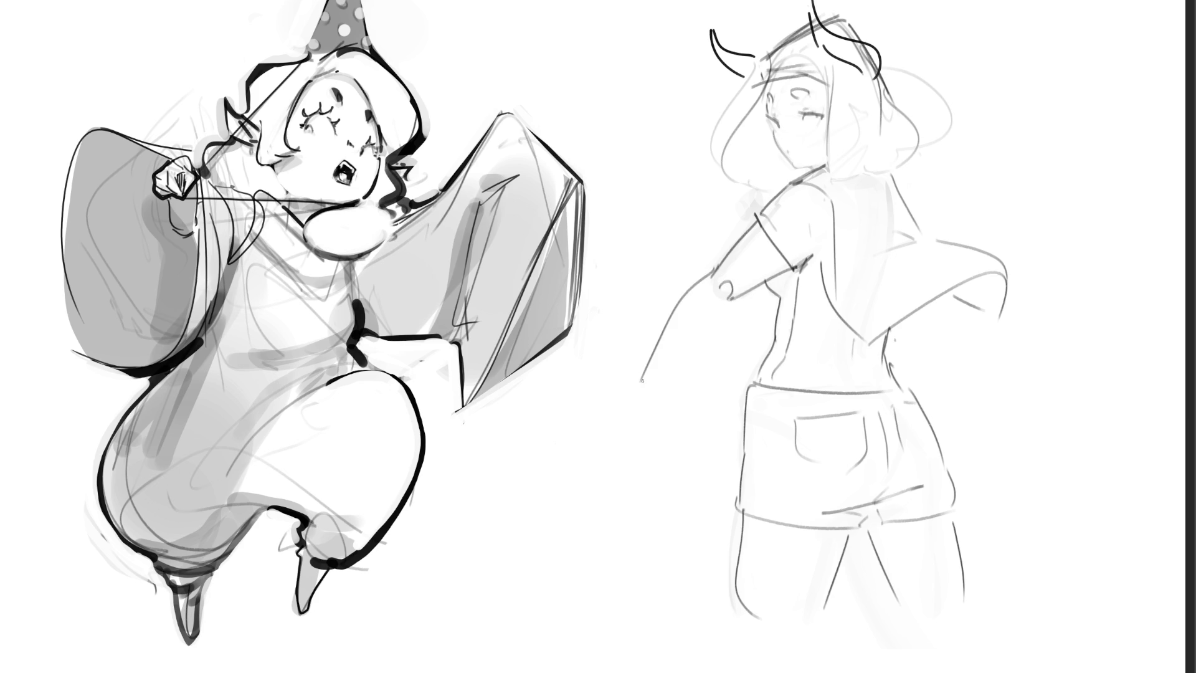
pyautogui.moveTo(728, 298); pyautogui.dragTo(676, 365)
pyautogui.moveTo(663, 321)
pyautogui.mouseDown()
pyautogui.moveTo(667, 296)
pyautogui.moveTo(678, 379)
pyautogui.moveTo(636, 429)
pyautogui.mouseUp()
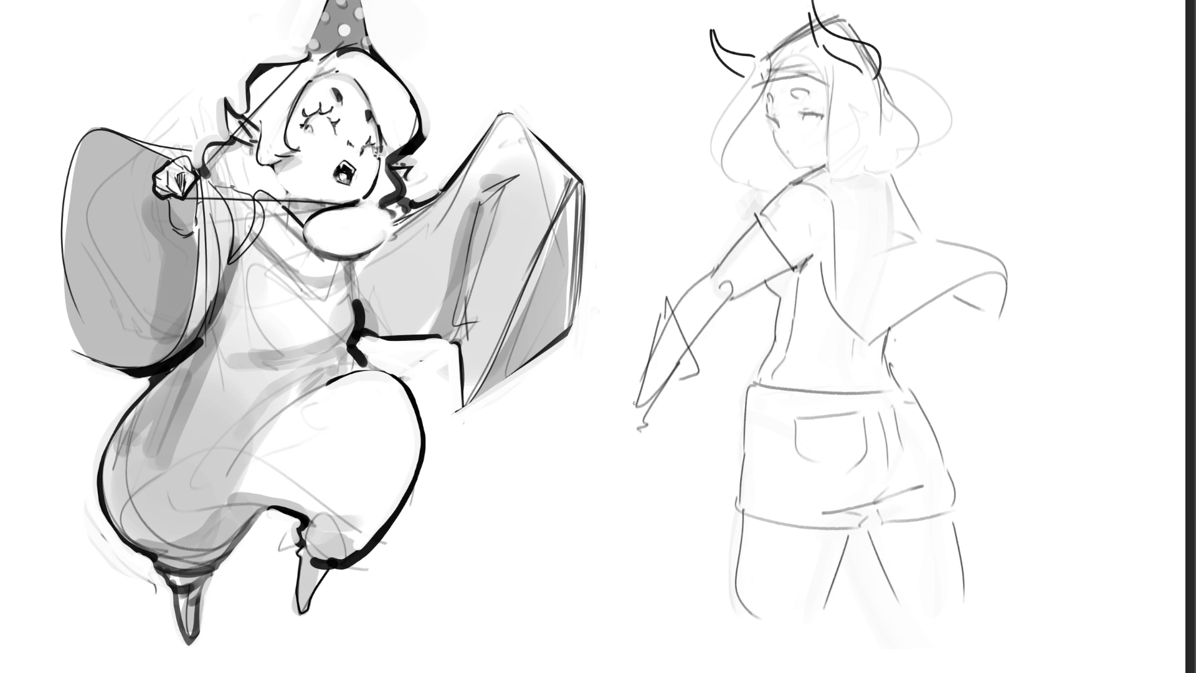
pyautogui.moveTo(632, 386)
pyautogui.mouseDown()
pyautogui.moveTo(618, 421)
pyautogui.moveTo(638, 447)
pyautogui.moveTo(642, 423)
pyautogui.mouseUp()
# Sketch glasses, the lower face outline, an open mouth and long hair strands
pyautogui.moveTo(769, 105)
pyautogui.mouseDown()
pyautogui.moveTo(825, 100)
pyautogui.moveTo(774, 138)
pyautogui.moveTo(826, 136)
pyautogui.mouseUp()
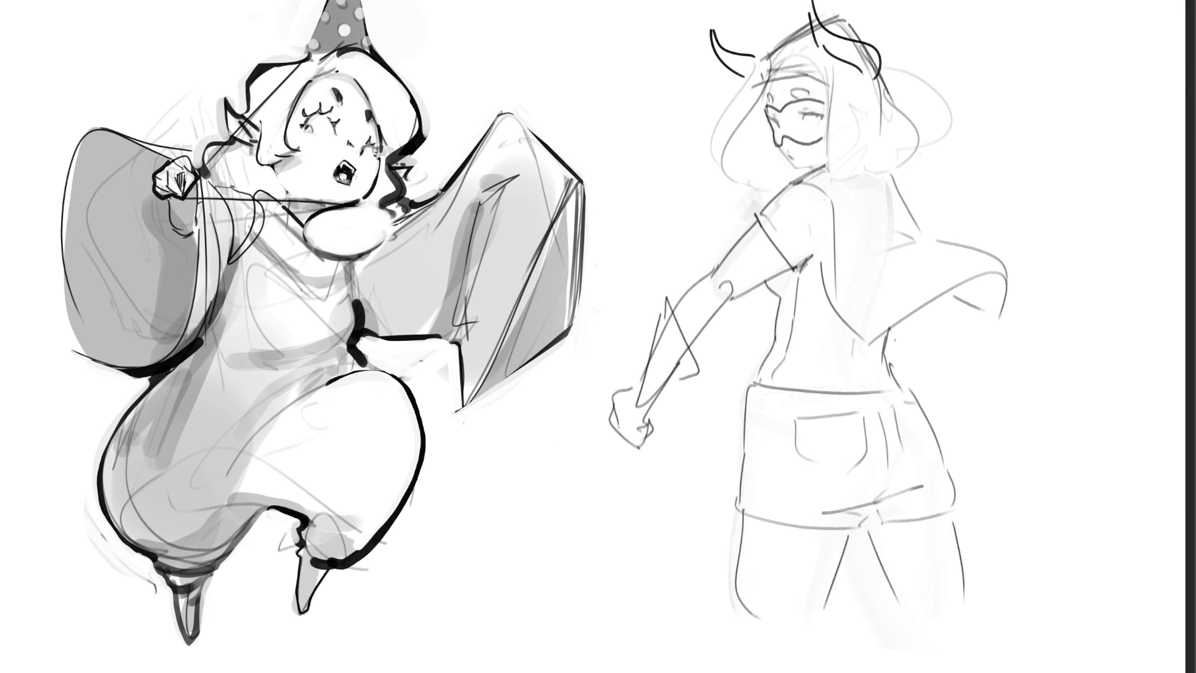
pyautogui.moveTo(776, 145); pyautogui.dragTo(800, 168)
pyautogui.moveTo(789, 152); pyautogui.dragTo(817, 166)
pyautogui.moveTo(790, 91)
pyautogui.mouseDown()
pyautogui.moveTo(807, 94)
pyautogui.moveTo(764, 106)
pyautogui.mouseUp()
pyautogui.moveTo(762, 52); pyautogui.dragTo(736, 200)
pyautogui.moveTo(771, 85); pyautogui.dragTo(726, 206)
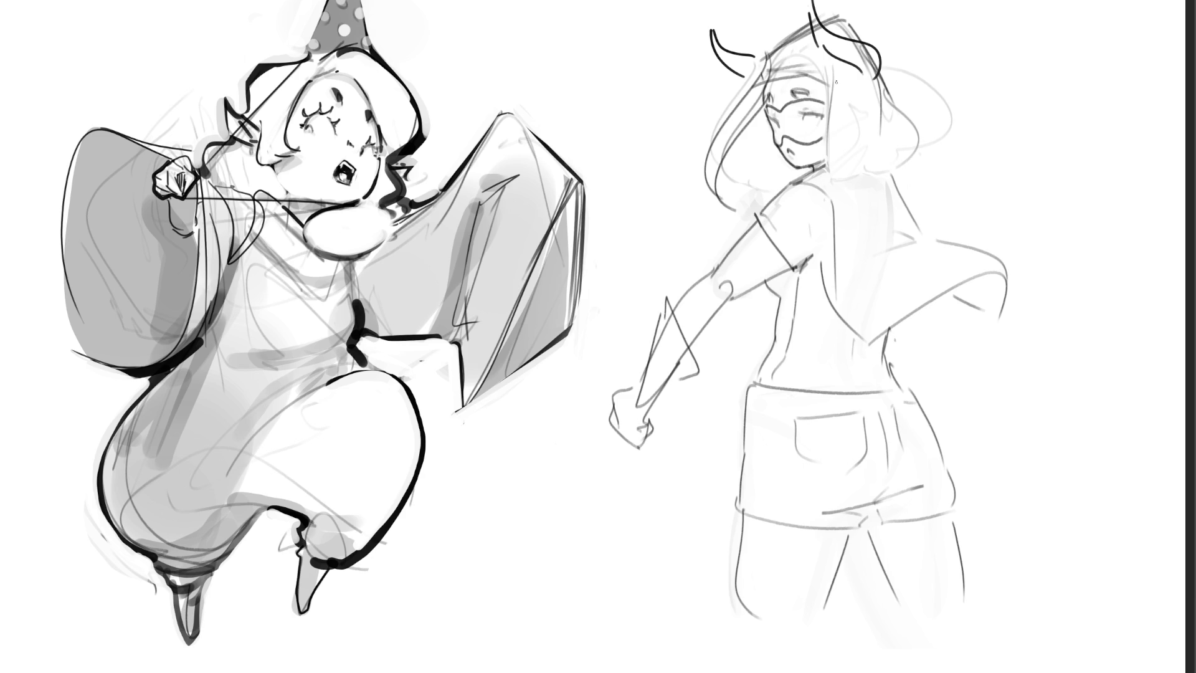
# Hatch the horned figure's hair with vertical strokes on both sides of the face
pyautogui.moveTo(835, 81); pyautogui.dragTo(884, 190)
pyautogui.moveTo(878, 59)
pyautogui.mouseDown()
pyautogui.moveTo(931, 156)
pyautogui.moveTo(900, 188)
pyautogui.mouseUp()
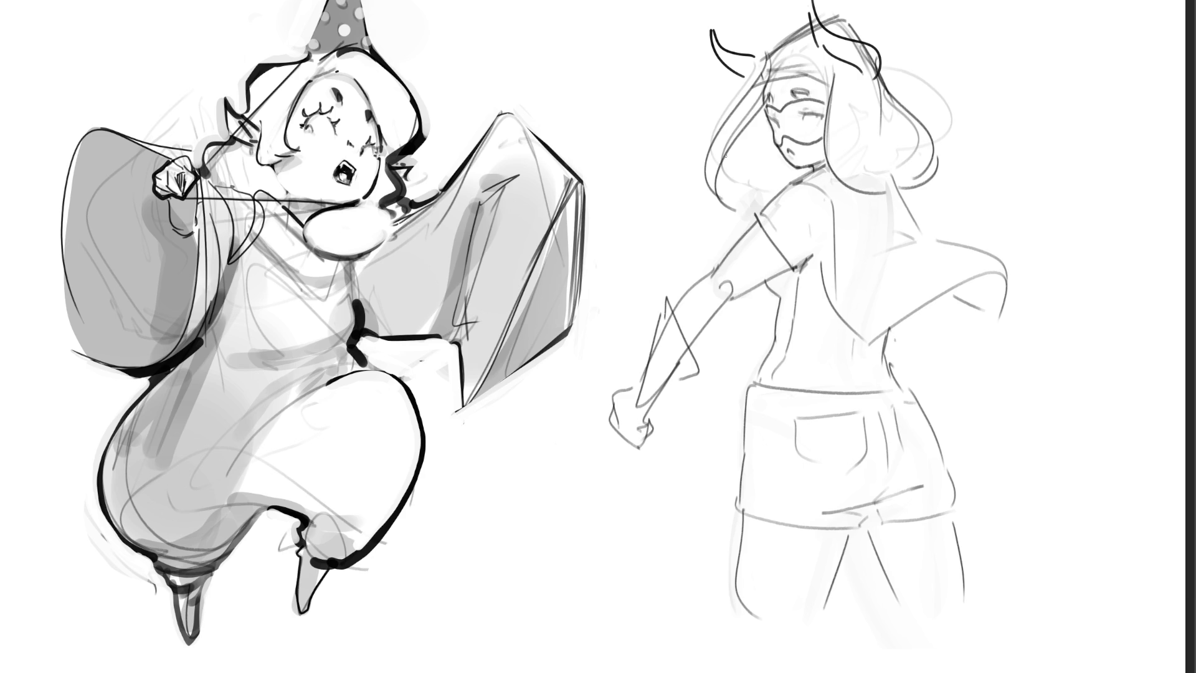
pyautogui.moveTo(731, 148); pyautogui.dragTo(738, 186)
pyautogui.moveTo(746, 130); pyautogui.dragTo(754, 184)
pyautogui.moveTo(762, 115)
pyautogui.mouseDown()
pyautogui.moveTo(762, 181)
pyautogui.moveTo(776, 183)
pyautogui.mouseUp()
pyautogui.moveTo(783, 159); pyautogui.dragTo(791, 180)
pyautogui.moveTo(801, 170); pyautogui.dragTo(799, 180)
# Hatch the shadow under the raised sleeve with short vertical lines
pyautogui.moveTo(959, 282); pyautogui.dragTo(959, 299)
pyautogui.moveTo(968, 278); pyautogui.dragTo(974, 305)
pyautogui.moveTo(980, 276)
pyautogui.mouseDown()
pyautogui.moveTo(981, 305)
pyautogui.moveTo(994, 308)
pyautogui.mouseUp()
pyautogui.moveTo(1005, 276); pyautogui.dragTo(1005, 301)
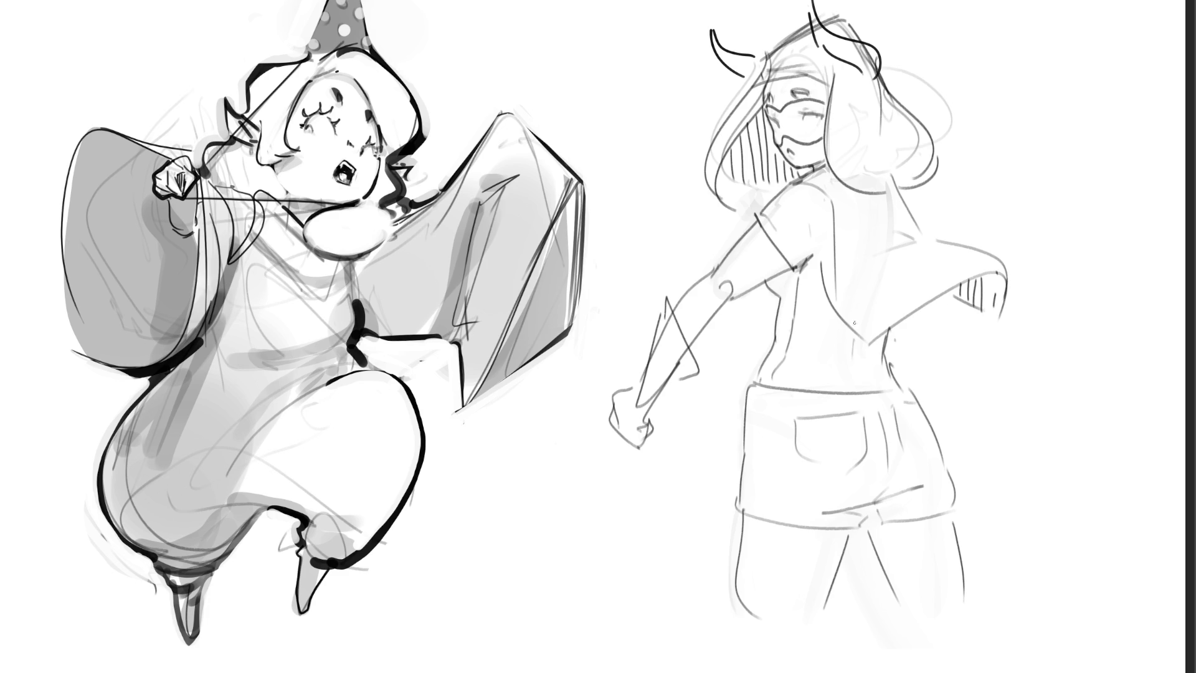
# Hatch the torso and chest below the sleeve with vertical lines
pyautogui.moveTo(825, 294); pyautogui.dragTo(841, 358)
pyautogui.moveTo(845, 323)
pyautogui.mouseDown()
pyautogui.moveTo(850, 361)
pyautogui.moveTo(867, 370)
pyautogui.mouseUp()
pyautogui.moveTo(878, 336); pyautogui.dragTo(879, 364)
pyautogui.moveTo(812, 260); pyautogui.dragTo(810, 311)
pyautogui.moveTo(794, 261)
pyautogui.mouseDown()
pyautogui.moveTo(788, 323)
pyautogui.moveTo(769, 330)
pyautogui.moveTo(781, 311)
pyautogui.mouseUp()
pyautogui.moveTo(789, 267); pyautogui.dragTo(786, 321)
pyautogui.moveTo(800, 264); pyautogui.dragTo(795, 303)
pyautogui.moveTo(815, 257); pyautogui.dragTo(811, 278)
pyautogui.moveTo(812, 274); pyautogui.dragTo(808, 293)
pyautogui.moveTo(768, 241); pyautogui.dragTo(773, 262)
pyautogui.moveTo(773, 243); pyautogui.dragTo(780, 267)
pyautogui.moveTo(782, 257); pyautogui.dragTo(786, 275)
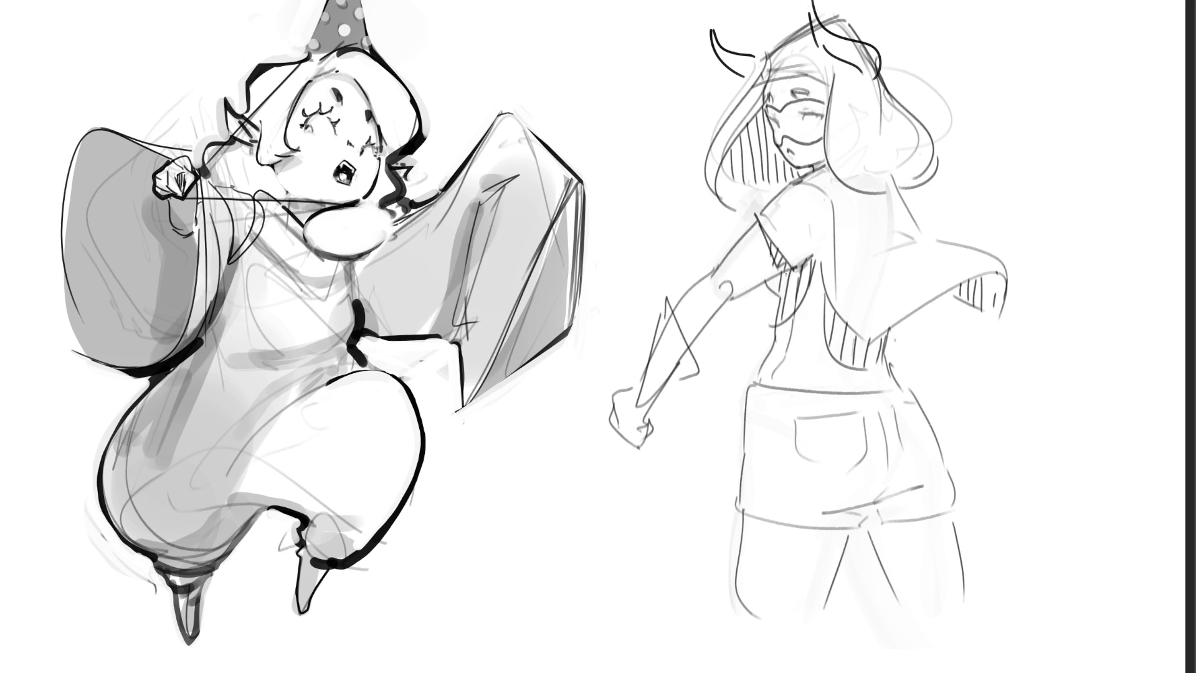
# Sketch short strokes around the collar and hatch it with vertical lines
pyautogui.moveTo(818, 186); pyautogui.dragTo(830, 215)
pyautogui.moveTo(828, 206)
pyautogui.mouseDown()
pyautogui.moveTo(833, 228)
pyautogui.moveTo(896, 203)
pyautogui.mouseUp()
pyautogui.moveTo(861, 193); pyautogui.dragTo(878, 215)
pyautogui.moveTo(884, 190); pyautogui.dragTo(886, 206)
pyautogui.moveTo(891, 189); pyautogui.dragTo(899, 211)
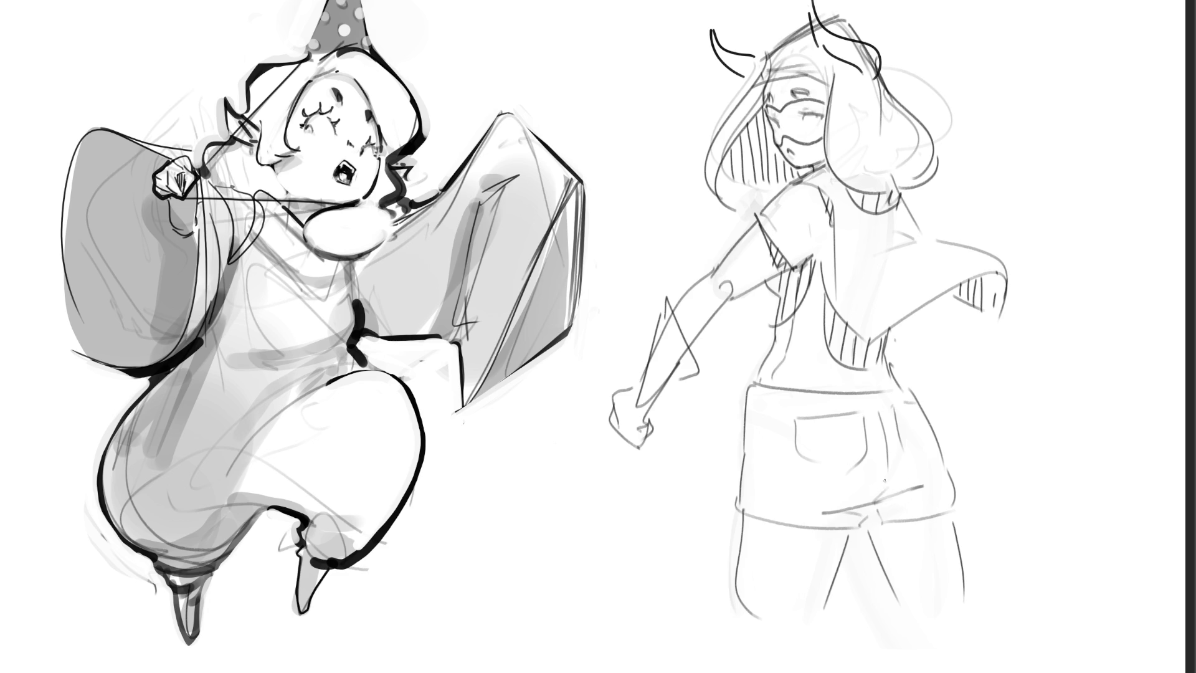
# Draw a curved fold line on the shorts and hatch both thighs below them
pyautogui.moveTo(884, 481)
pyautogui.mouseDown()
pyautogui.moveTo(808, 529)
pyautogui.moveTo(743, 523)
pyautogui.moveTo(800, 617)
pyautogui.mouseUp()
pyautogui.moveTo(779, 521); pyautogui.dragTo(790, 543)
pyautogui.moveTo(804, 527)
pyautogui.mouseDown()
pyautogui.moveTo(813, 618)
pyautogui.moveTo(825, 575)
pyautogui.mouseUp()
pyautogui.moveTo(845, 503)
pyautogui.mouseDown()
pyautogui.moveTo(844, 547)
pyautogui.moveTo(856, 520)
pyautogui.mouseUp()
pyautogui.moveTo(877, 479); pyautogui.dragTo(873, 523)
pyautogui.moveTo(886, 477); pyautogui.dragTo(896, 586)
pyautogui.moveTo(920, 489); pyautogui.dragTo(917, 601)
pyautogui.moveTo(931, 530)
pyautogui.mouseDown()
pyautogui.moveTo(928, 583)
pyautogui.moveTo(936, 535)
pyautogui.mouseUp()
pyautogui.moveTo(941, 518); pyautogui.dragTo(944, 529)
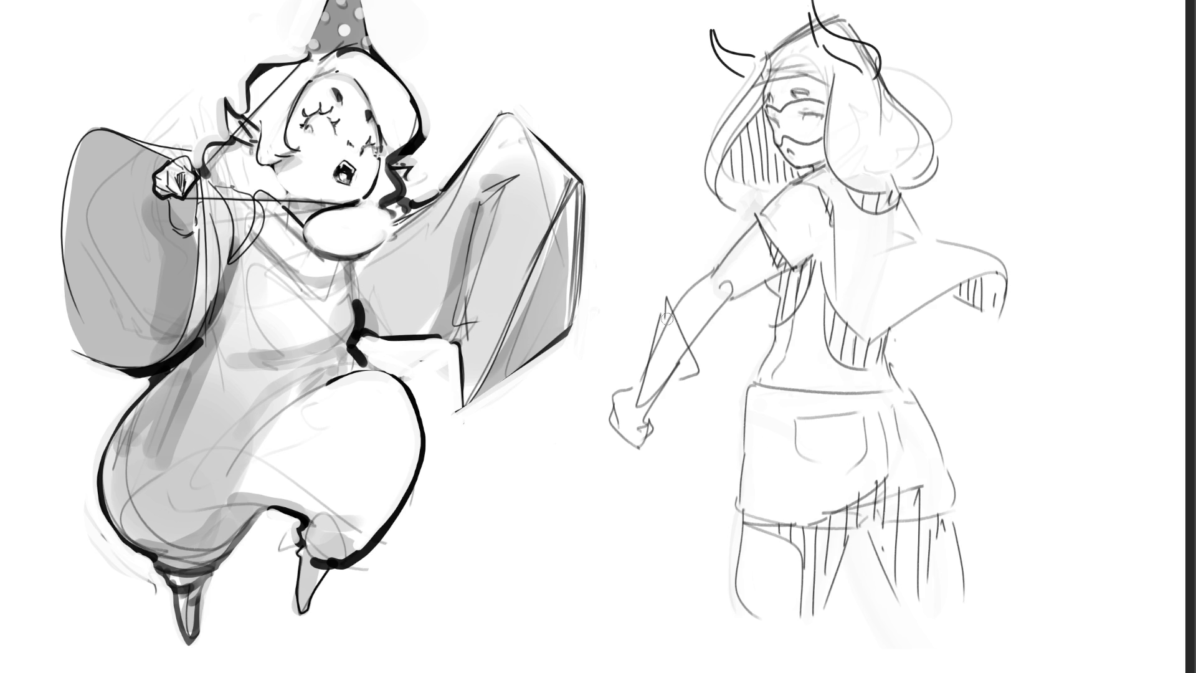
# Lighten the forearm end, ink the fist and hook, shade the mask, and line the hair bottom
pyautogui.moveTo(649, 391)
pyautogui.mouseDown()
pyautogui.moveTo(641, 403)
pyautogui.moveTo(678, 369)
pyautogui.mouseUp()
pyautogui.moveTo(648, 418)
pyautogui.mouseDown()
pyautogui.moveTo(688, 369)
pyautogui.moveTo(648, 416)
pyautogui.moveTo(678, 390)
pyautogui.mouseUp()
pyautogui.hotkey('ctrl', 'z')
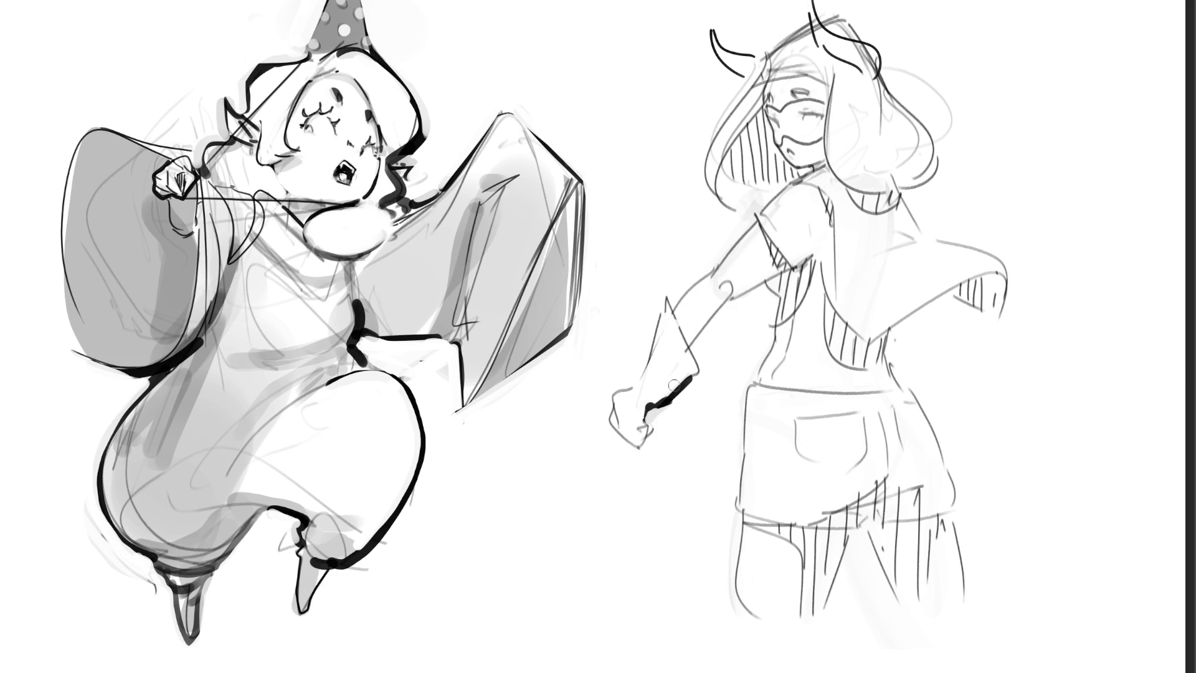
pyautogui.moveTo(599, 364)
pyautogui.mouseDown()
pyautogui.moveTo(623, 387)
pyautogui.moveTo(597, 402)
pyautogui.moveTo(598, 425)
pyautogui.moveTo(651, 412)
pyautogui.moveTo(641, 435)
pyautogui.mouseUp()
pyautogui.hotkey('ctrl', 'z')
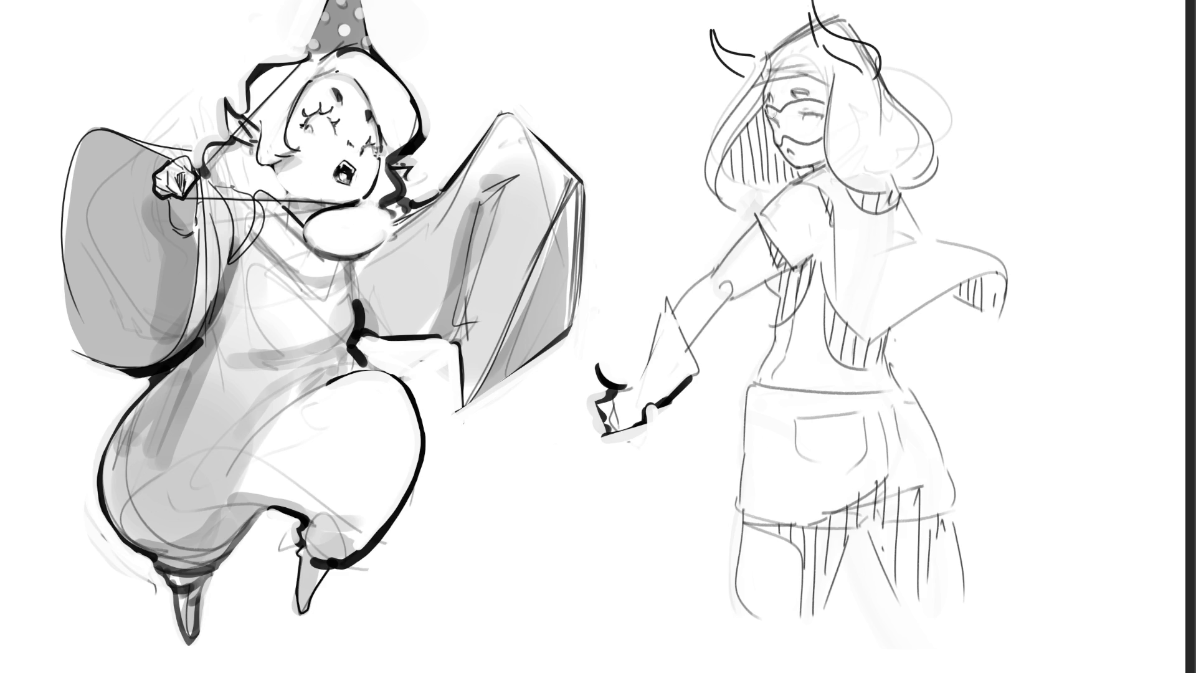
pyautogui.moveTo(770, 112)
pyautogui.mouseDown()
pyautogui.moveTo(777, 134)
pyautogui.moveTo(782, 115)
pyautogui.moveTo(819, 107)
pyautogui.moveTo(792, 114)
pyautogui.moveTo(815, 116)
pyautogui.moveTo(816, 138)
pyautogui.mouseUp()
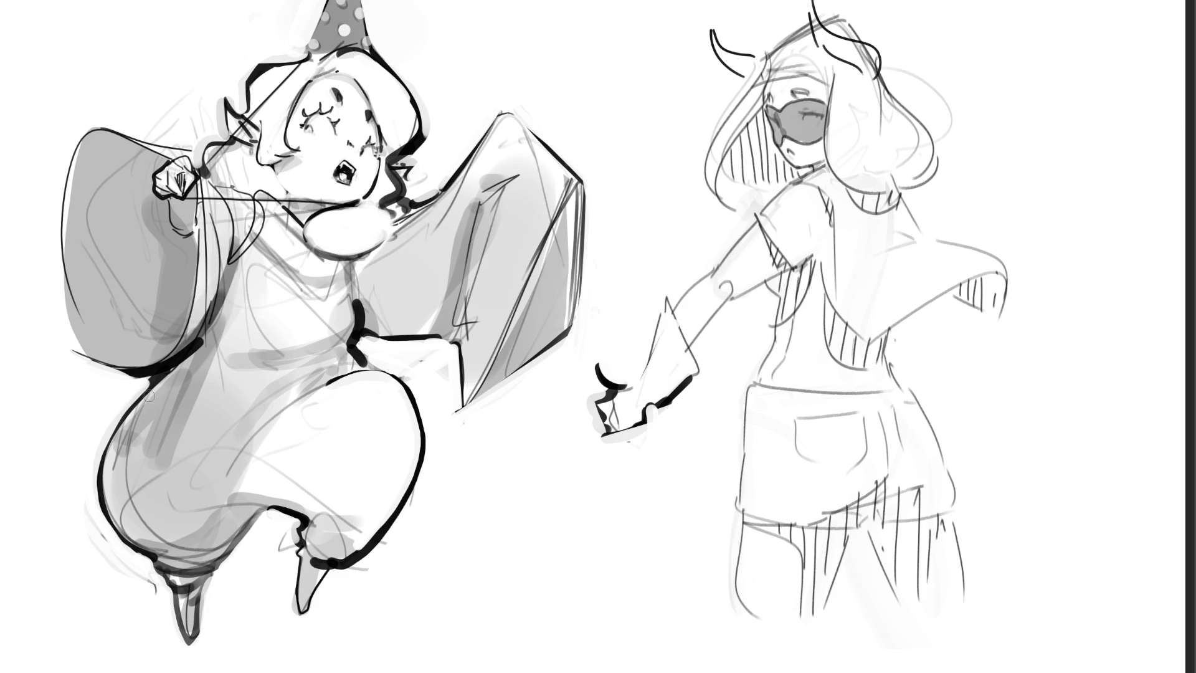
pyautogui.moveTo(723, 166); pyautogui.dragTo(795, 178)
# Ink the ear's outline, hatch inside the left horn, and lighten the ear's dark edge
pyautogui.moveTo(841, 48); pyautogui.dragTo(852, 62)
pyautogui.moveTo(813, 5); pyautogui.dragTo(827, 48)
pyautogui.moveTo(711, 33)
pyautogui.mouseDown()
pyautogui.moveTo(724, 63)
pyautogui.moveTo(753, 79)
pyautogui.mouseUp()
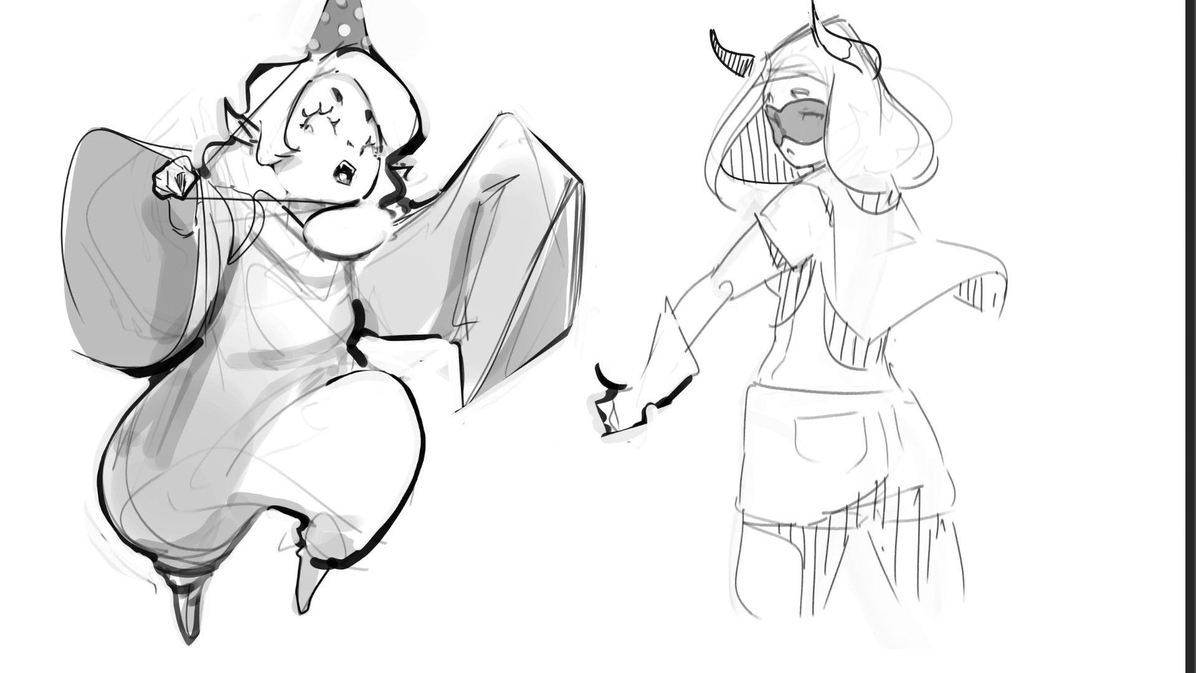
pyautogui.moveTo(856, 46); pyautogui.dragTo(869, 57)
pyautogui.moveTo(868, 61); pyautogui.dragTo(879, 71)
# Darken the neck, fill the cape dark grey, and paint a grey glove up the forearm
pyautogui.moveTo(798, 180)
pyautogui.mouseDown()
pyautogui.moveTo(823, 176)
pyautogui.moveTo(834, 203)
pyautogui.moveTo(848, 320)
pyautogui.moveTo(996, 274)
pyautogui.moveTo(987, 286)
pyautogui.moveTo(956, 246)
pyautogui.moveTo(850, 196)
pyautogui.moveTo(868, 327)
pyautogui.moveTo(978, 264)
pyautogui.moveTo(857, 296)
pyautogui.moveTo(854, 208)
pyautogui.moveTo(883, 202)
pyautogui.moveTo(902, 262)
pyautogui.moveTo(935, 252)
pyautogui.moveTo(912, 255)
pyautogui.moveTo(870, 221)
pyautogui.moveTo(882, 251)
pyautogui.moveTo(822, 206)
pyautogui.moveTo(831, 308)
pyautogui.mouseUp()
pyautogui.moveTo(903, 200); pyautogui.dragTo(906, 218)
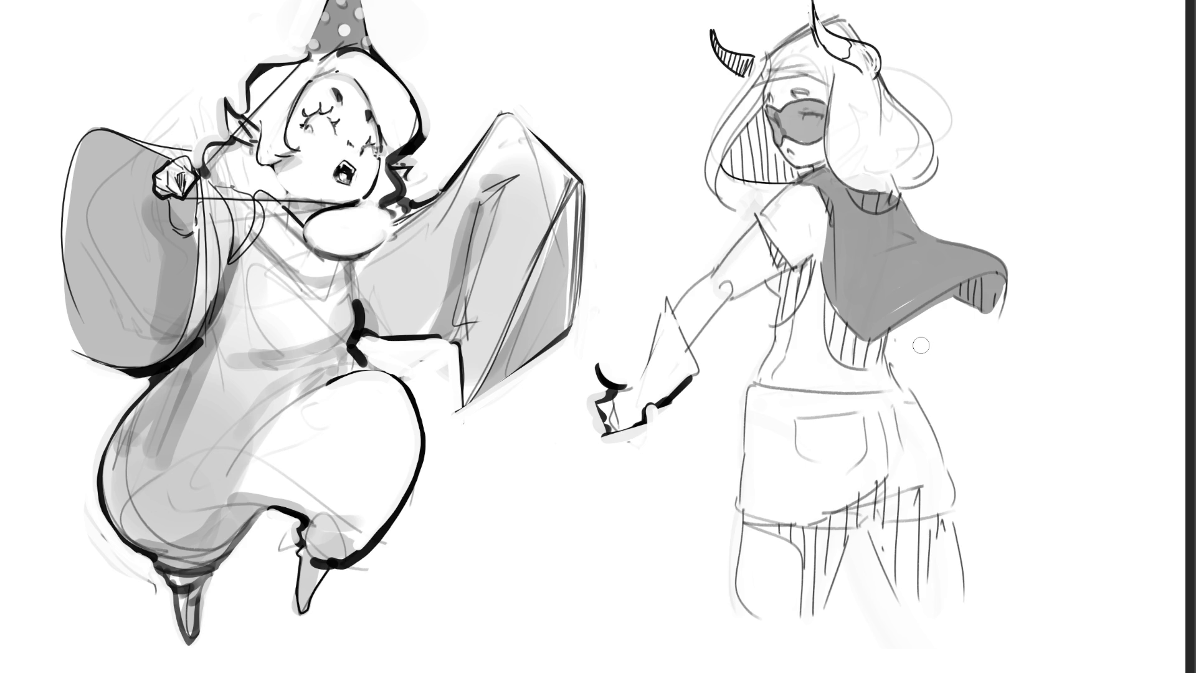
pyautogui.moveTo(663, 305)
pyautogui.mouseDown()
pyautogui.moveTo(685, 364)
pyautogui.moveTo(659, 397)
pyautogui.moveTo(655, 336)
pyautogui.moveTo(670, 354)
pyautogui.moveTo(672, 321)
pyautogui.moveTo(664, 331)
pyautogui.moveTo(692, 367)
pyautogui.moveTo(648, 374)
pyautogui.moveTo(608, 403)
pyautogui.mouseUp()
pyautogui.moveTo(646, 394)
pyautogui.mouseDown()
pyautogui.moveTo(639, 414)
pyautogui.moveTo(646, 388)
pyautogui.mouseUp()
pyautogui.moveTo(665, 332)
pyautogui.mouseDown()
pyautogui.moveTo(662, 292)
pyautogui.moveTo(641, 283)
pyautogui.moveTo(651, 336)
pyautogui.moveTo(652, 267)
pyautogui.moveTo(679, 280)
pyautogui.moveTo(663, 280)
pyautogui.moveTo(641, 323)
pyautogui.moveTo(656, 279)
pyautogui.moveTo(638, 363)
pyautogui.moveTo(660, 266)
pyautogui.mouseUp()
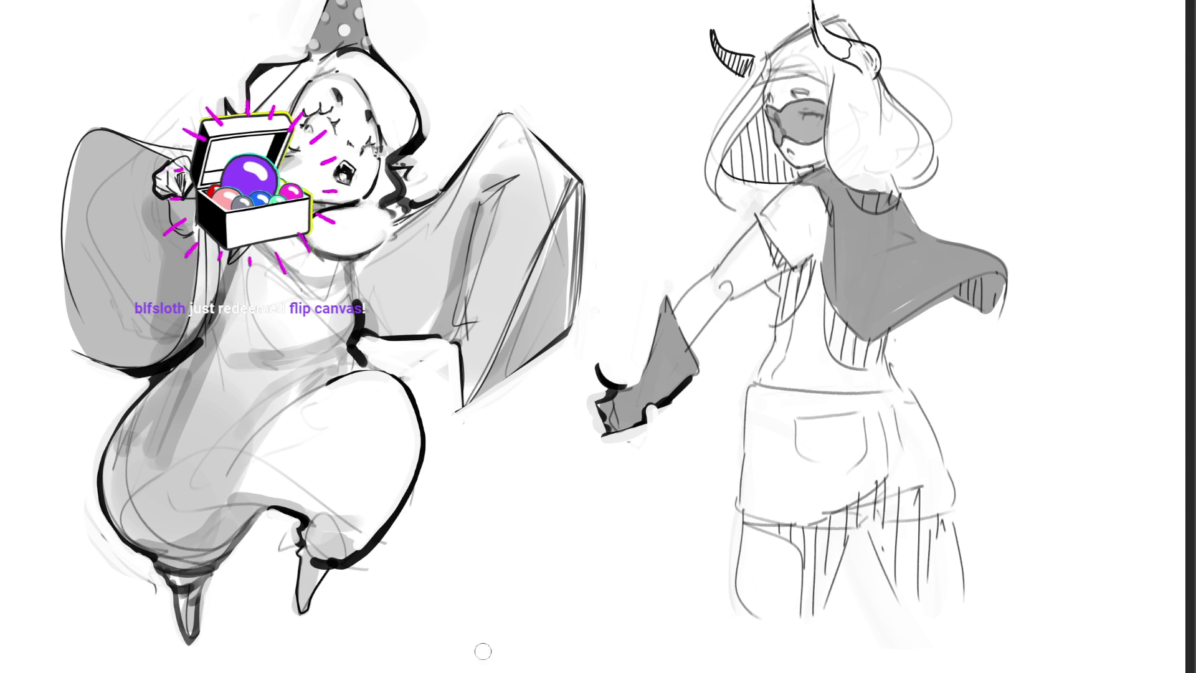
# Flip the canvas view horizontally with the M shortcut
pyautogui.press('m')
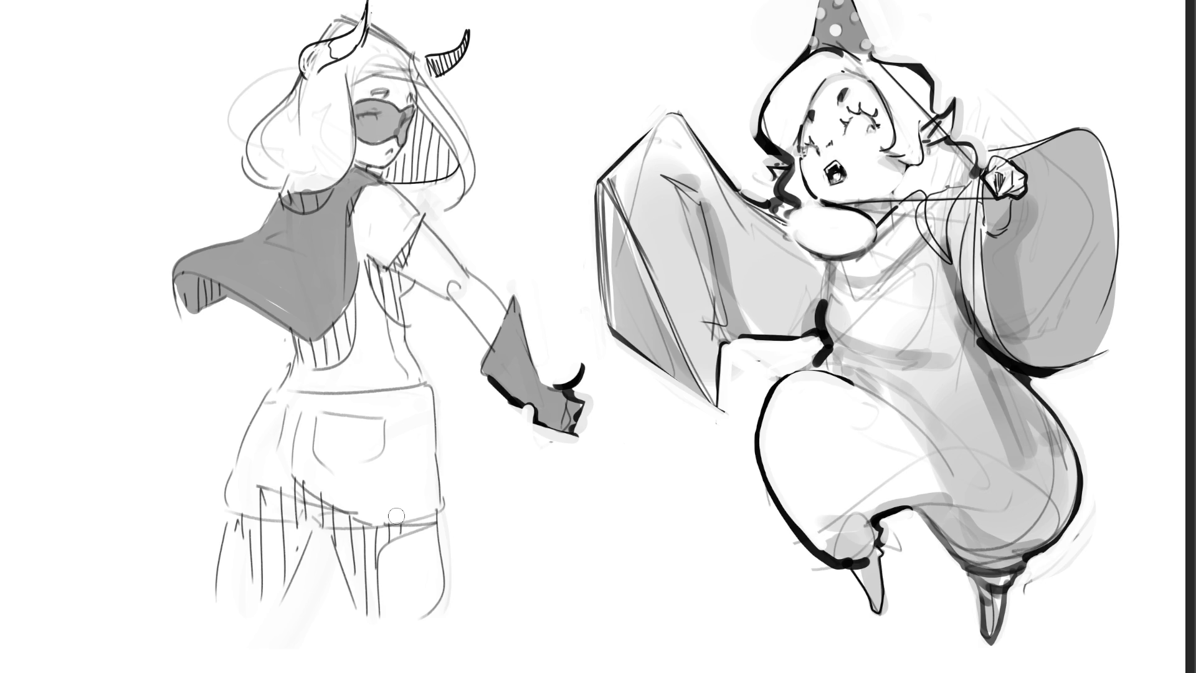
# Shade the leg light grey, darken the wing's edge and fold, and clear grey off the neck
pyautogui.click(917, 559)
pyautogui.moveTo(774, 488)
pyautogui.mouseDown()
pyautogui.moveTo(820, 516)
pyautogui.moveTo(910, 472)
pyautogui.moveTo(866, 507)
pyautogui.moveTo(949, 483)
pyautogui.moveTo(944, 508)
pyautogui.mouseUp()
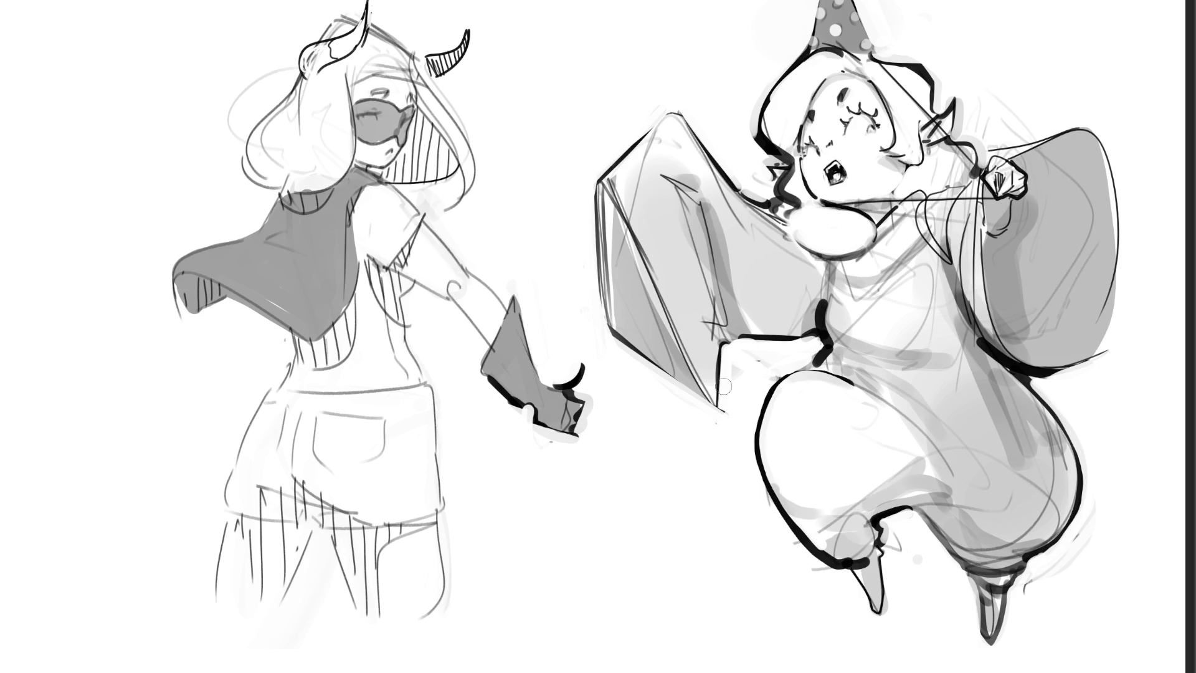
pyautogui.moveTo(717, 395); pyautogui.dragTo(726, 327)
pyautogui.moveTo(698, 190); pyautogui.dragTo(722, 330)
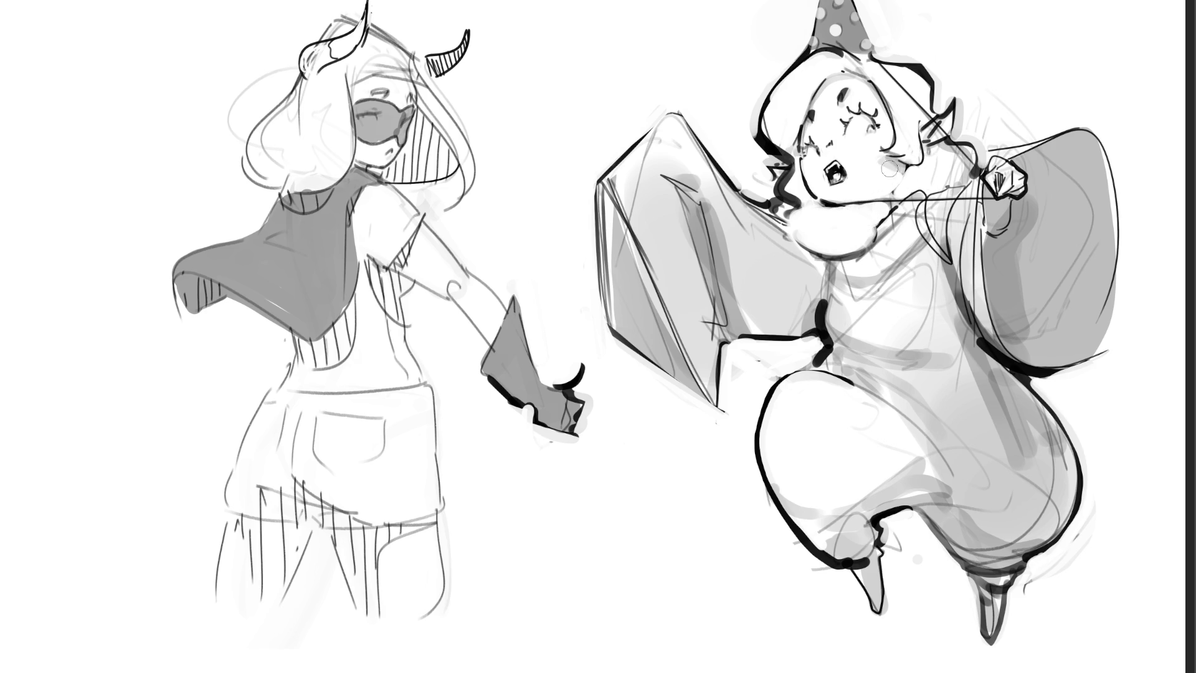
pyautogui.moveTo(866, 240)
pyautogui.mouseDown()
pyautogui.moveTo(819, 255)
pyautogui.moveTo(802, 240)
pyautogui.mouseUp()
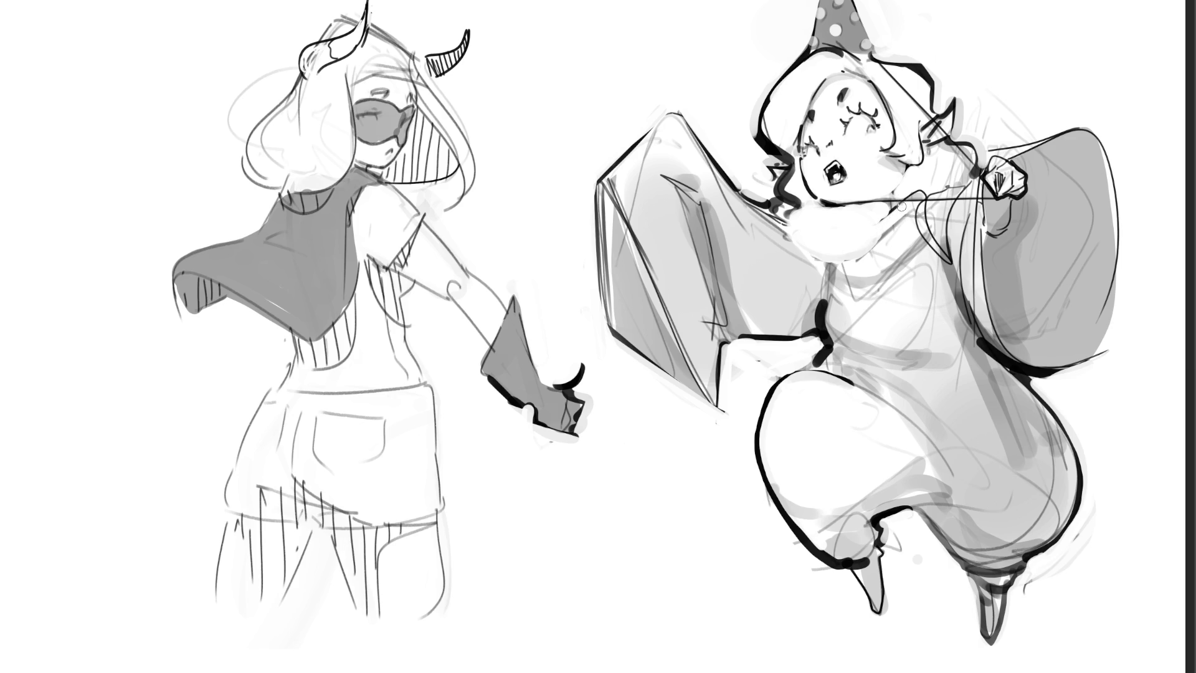
# Ink bold lines along the neckline, collar mark, beside the string, and down the collar's left edge
pyautogui.moveTo(901, 204)
pyautogui.mouseDown()
pyautogui.moveTo(844, 233)
pyautogui.moveTo(867, 215)
pyautogui.mouseUp()
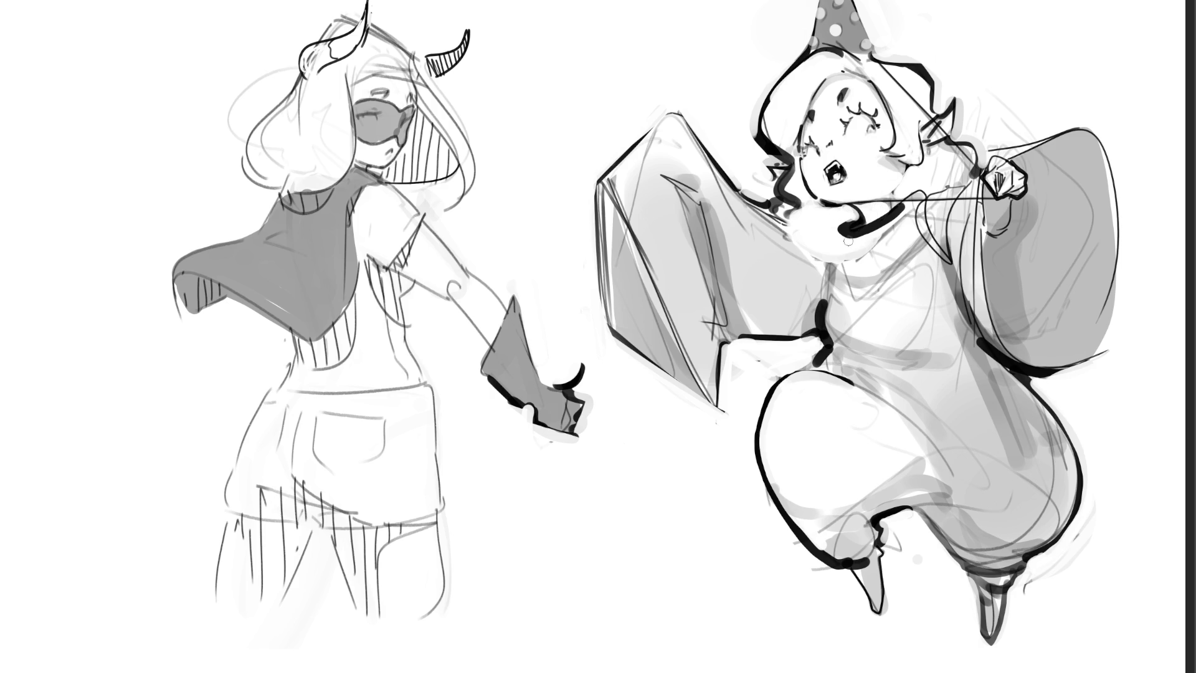
pyautogui.moveTo(842, 235)
pyautogui.mouseDown()
pyautogui.moveTo(845, 254)
pyautogui.moveTo(896, 232)
pyautogui.mouseUp()
pyautogui.moveTo(784, 218)
pyautogui.mouseDown()
pyautogui.moveTo(817, 229)
pyautogui.moveTo(828, 249)
pyautogui.moveTo(838, 232)
pyautogui.mouseUp()
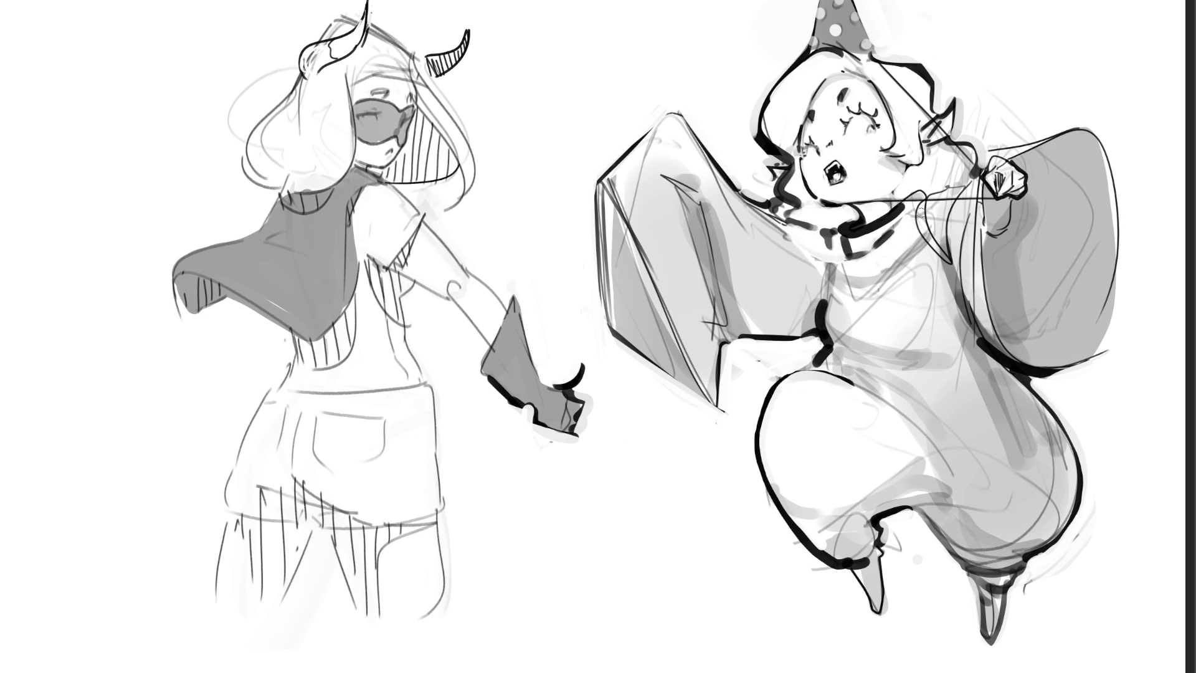
pyautogui.moveTo(917, 208); pyautogui.dragTo(950, 260)
pyautogui.moveTo(836, 231); pyautogui.dragTo(823, 298)
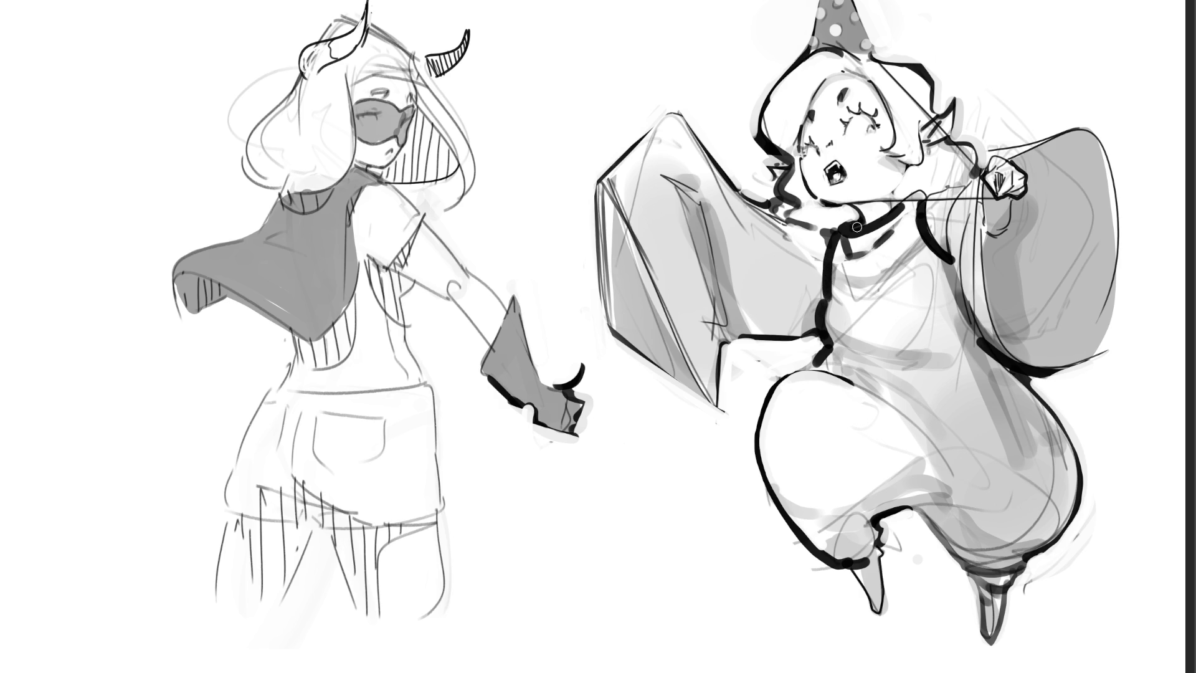
pyautogui.hotkey('ctrl', 'z')
pyautogui.moveTo(837, 232); pyautogui.dragTo(832, 276)
pyautogui.hotkey('ctrl', 'z')
pyautogui.moveTo(842, 234); pyautogui.dragTo(823, 300)
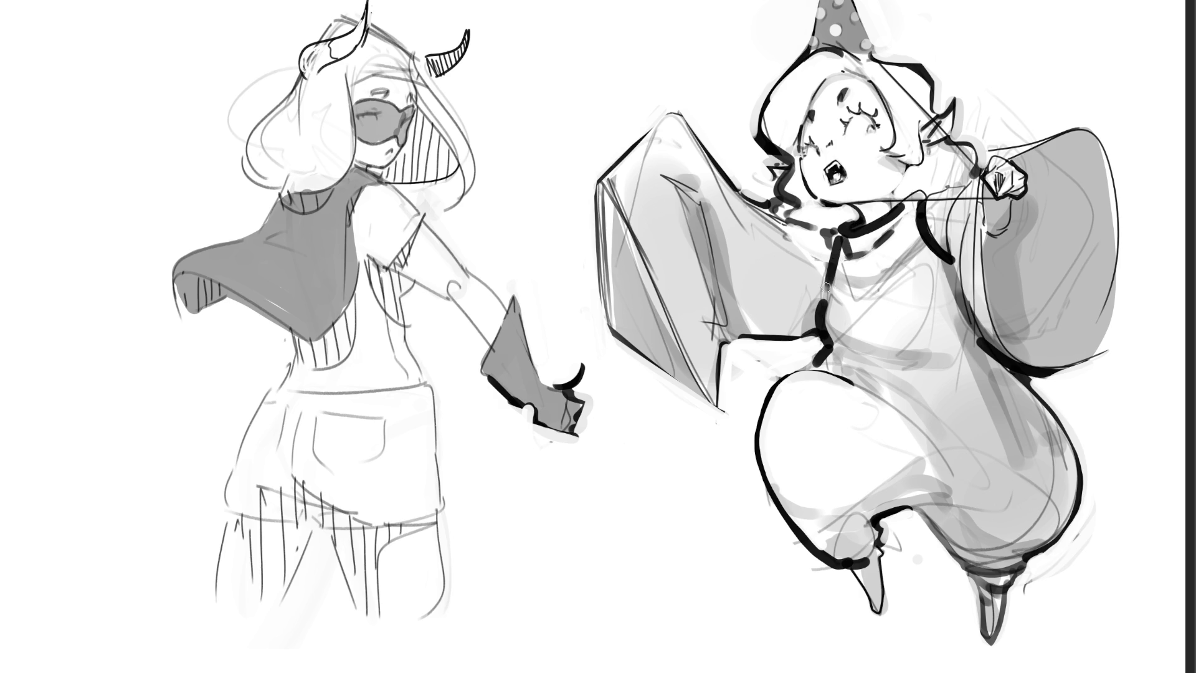
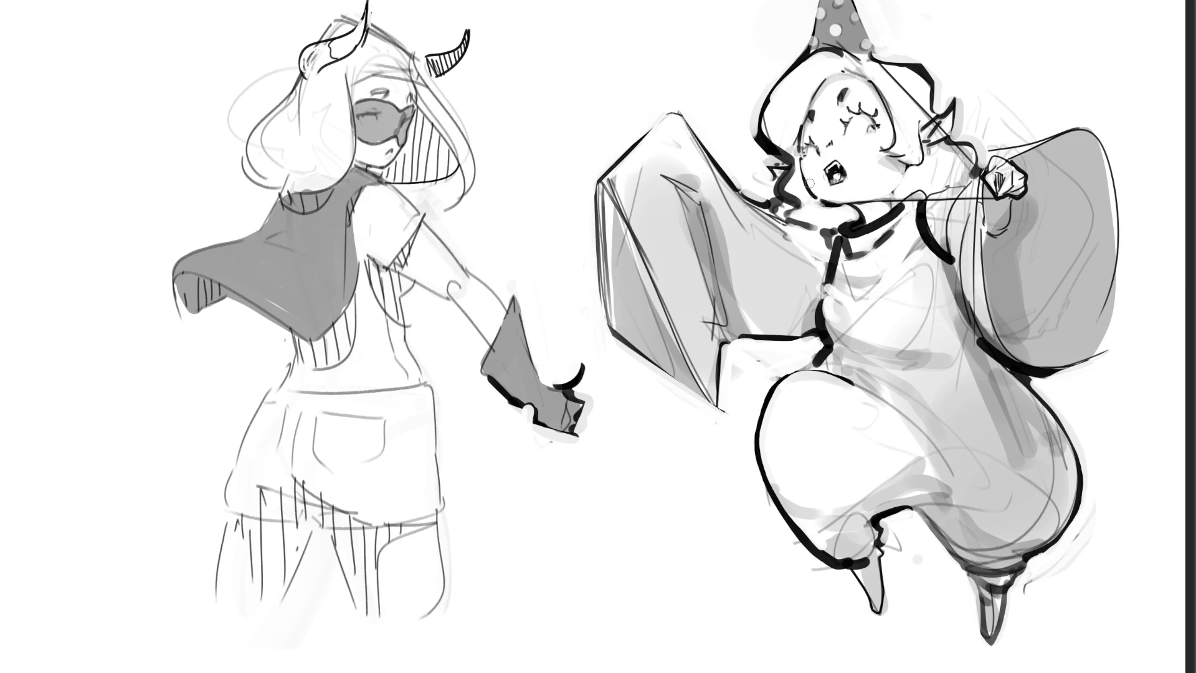
# Shade grey under the right figure's chin, undoing the neck and cheek strokes
pyautogui.moveTo(800, 208)
pyautogui.mouseDown()
pyautogui.moveTo(853, 222)
pyautogui.moveTo(879, 212)
pyautogui.mouseUp()
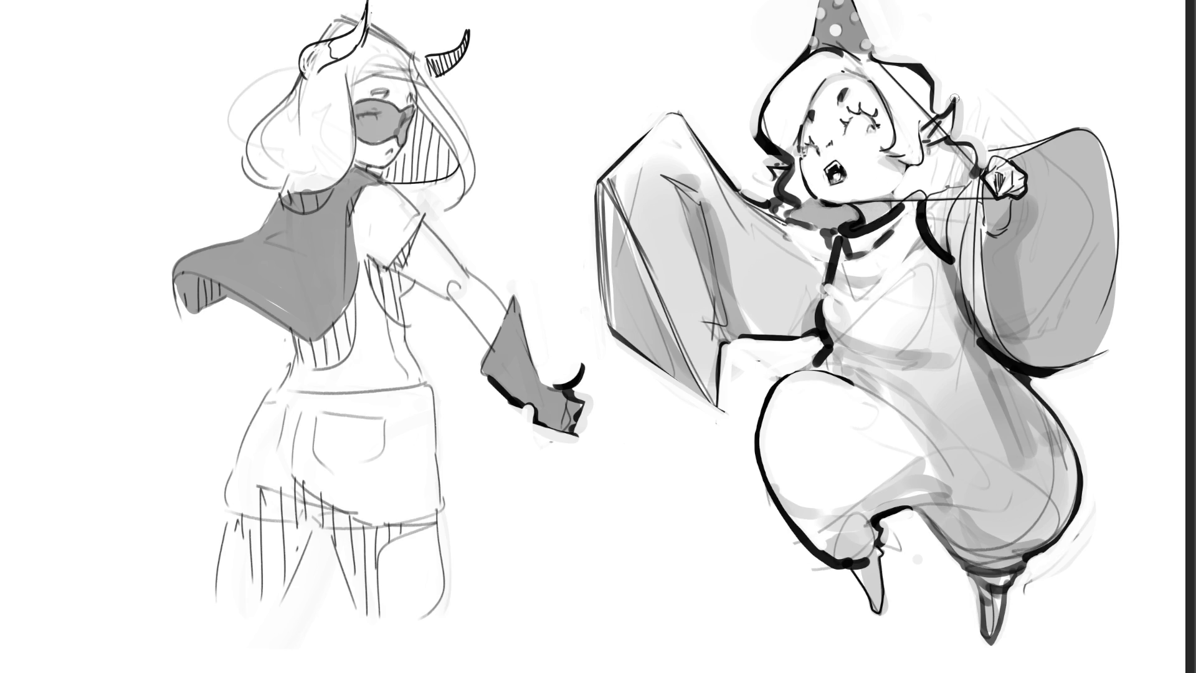
pyautogui.moveTo(917, 169)
pyautogui.mouseDown()
pyautogui.moveTo(964, 172)
pyautogui.moveTo(900, 183)
pyautogui.moveTo(940, 183)
pyautogui.moveTo(978, 138)
pyautogui.mouseUp()
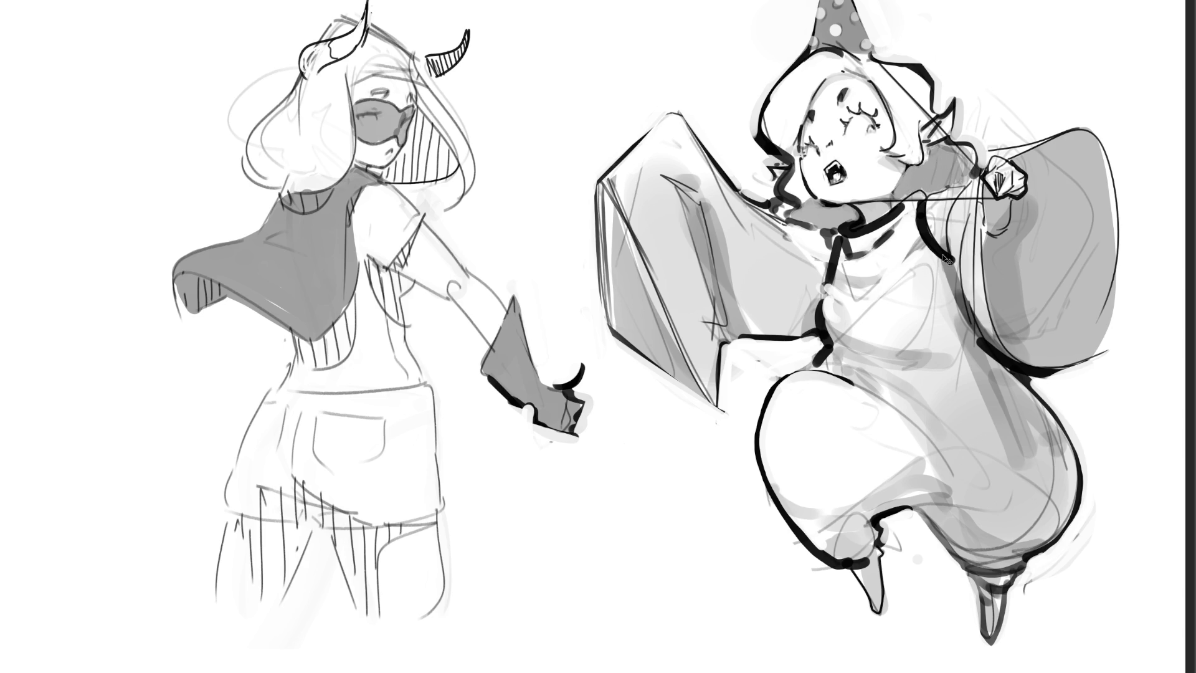
pyautogui.hotkey('ctrl', 'z')
pyautogui.hotkey('ctrl', 'z')
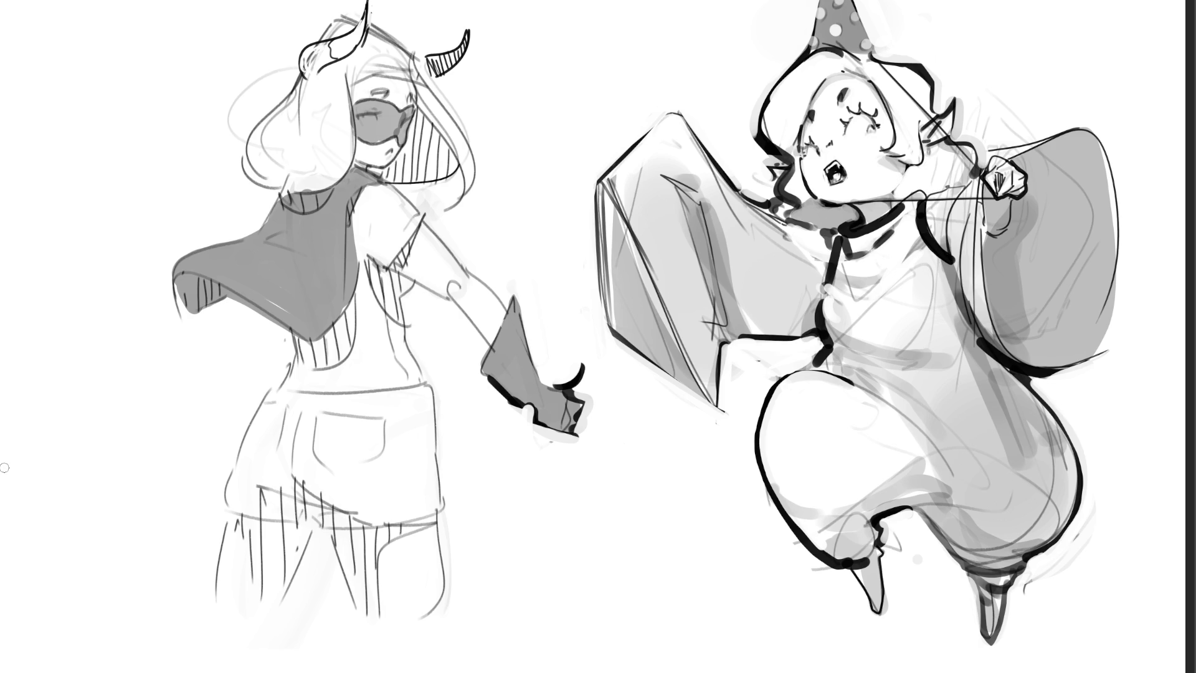
pyautogui.moveTo(906, 168); pyautogui.dragTo(901, 188)
pyautogui.hotkey('ctrl', 'z')
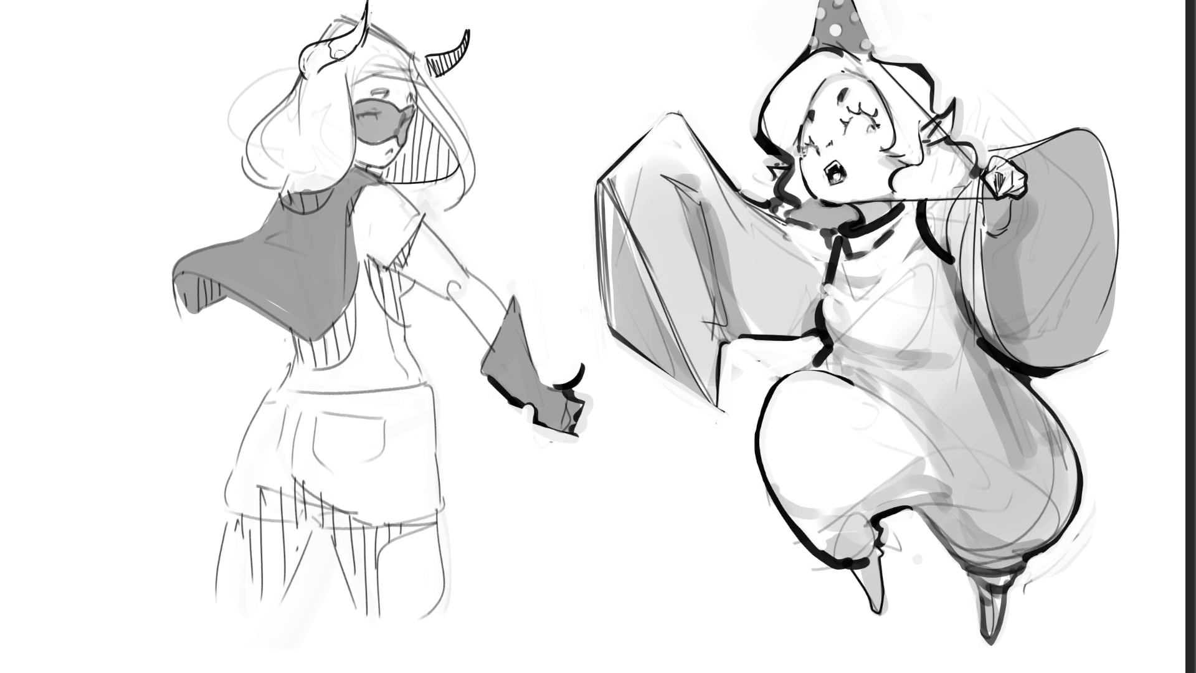
# Ink thick black hair outlines from the left figure's ear over the top of its head
pyautogui.click(294, 75)
pyautogui.moveTo(293, 75); pyautogui.dragTo(229, 163)
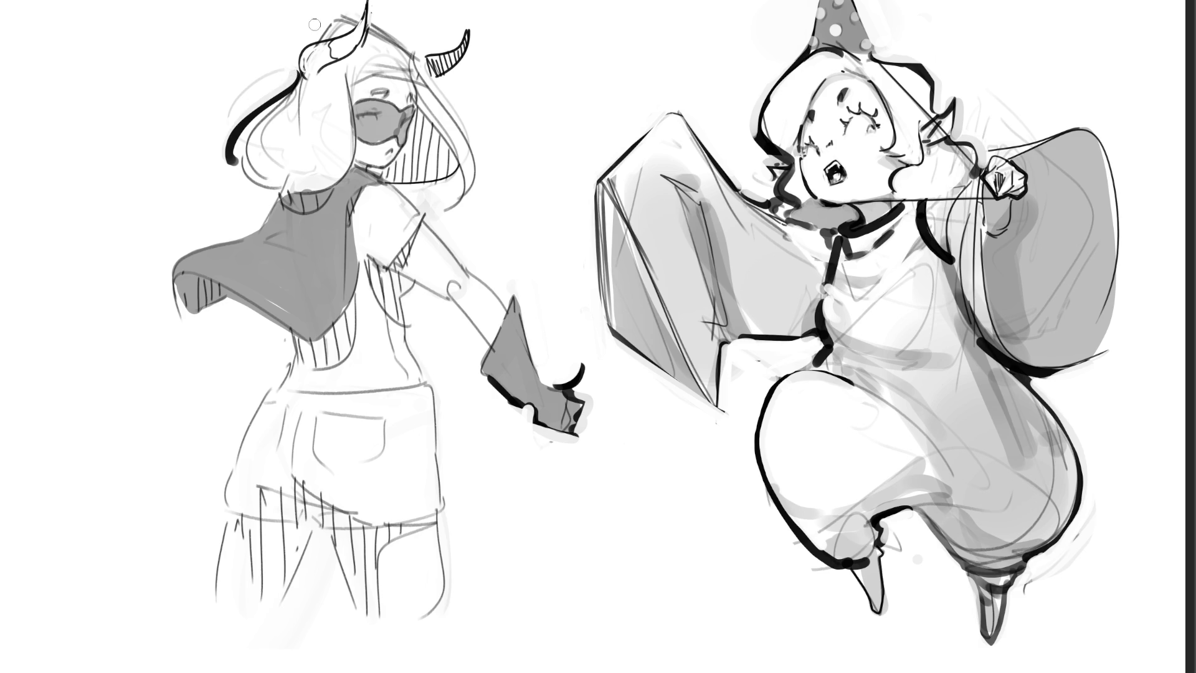
pyautogui.moveTo(305, 40)
pyautogui.mouseDown()
pyautogui.moveTo(349, 11)
pyautogui.moveTo(314, 18)
pyautogui.moveTo(358, 8)
pyautogui.mouseUp()
pyautogui.moveTo(370, 24); pyautogui.dragTo(412, 51)
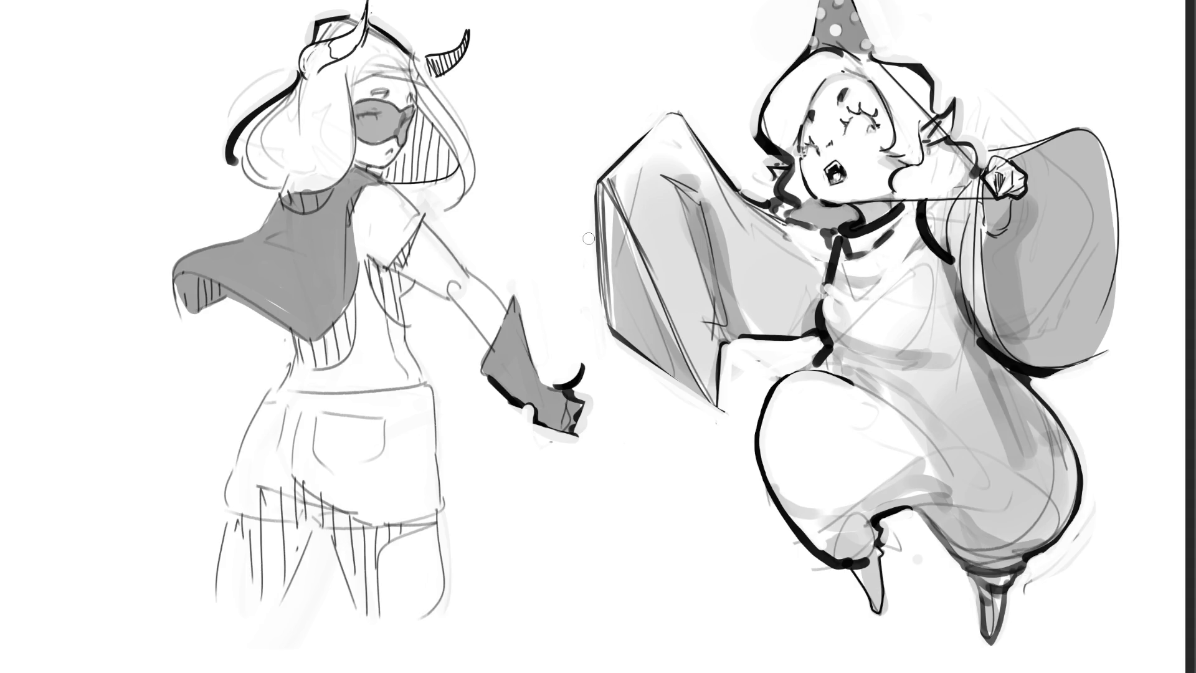
# Ink the right side of the left figure's hair down its lower edge, undoing stray strokes
pyautogui.moveTo(430, 83); pyautogui.dragTo(475, 134)
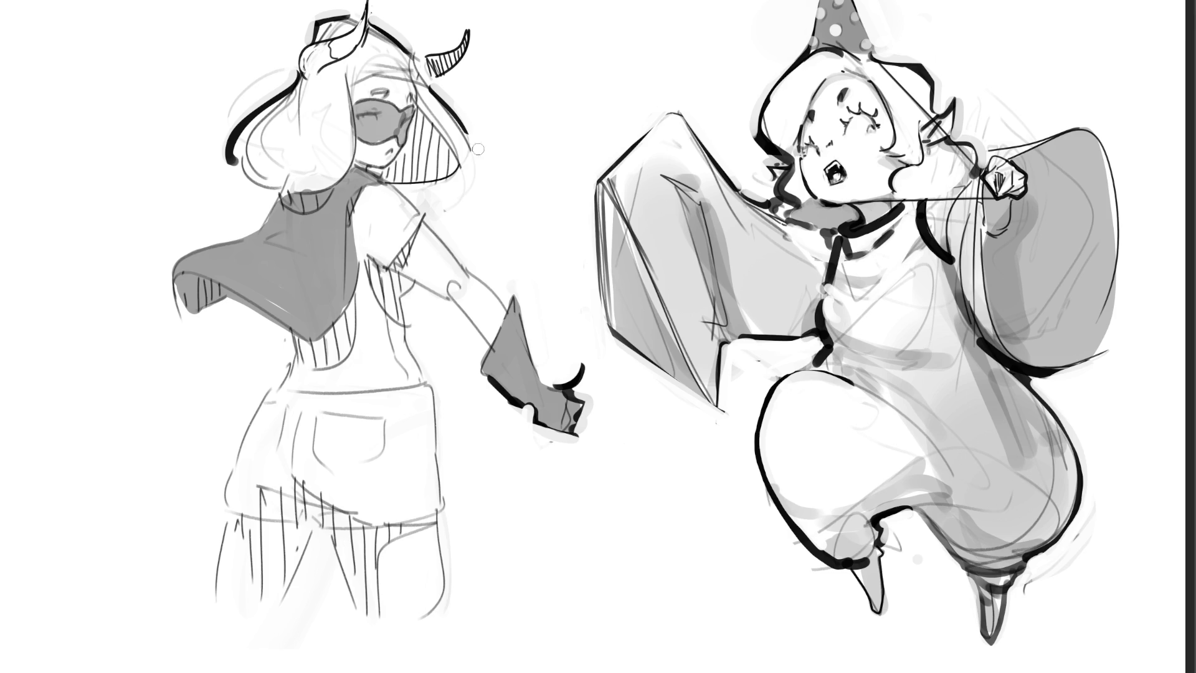
pyautogui.moveTo(473, 131); pyautogui.dragTo(468, 166)
pyautogui.moveTo(242, 179); pyautogui.dragTo(329, 194)
pyautogui.hotkey('ctrl', 'z')
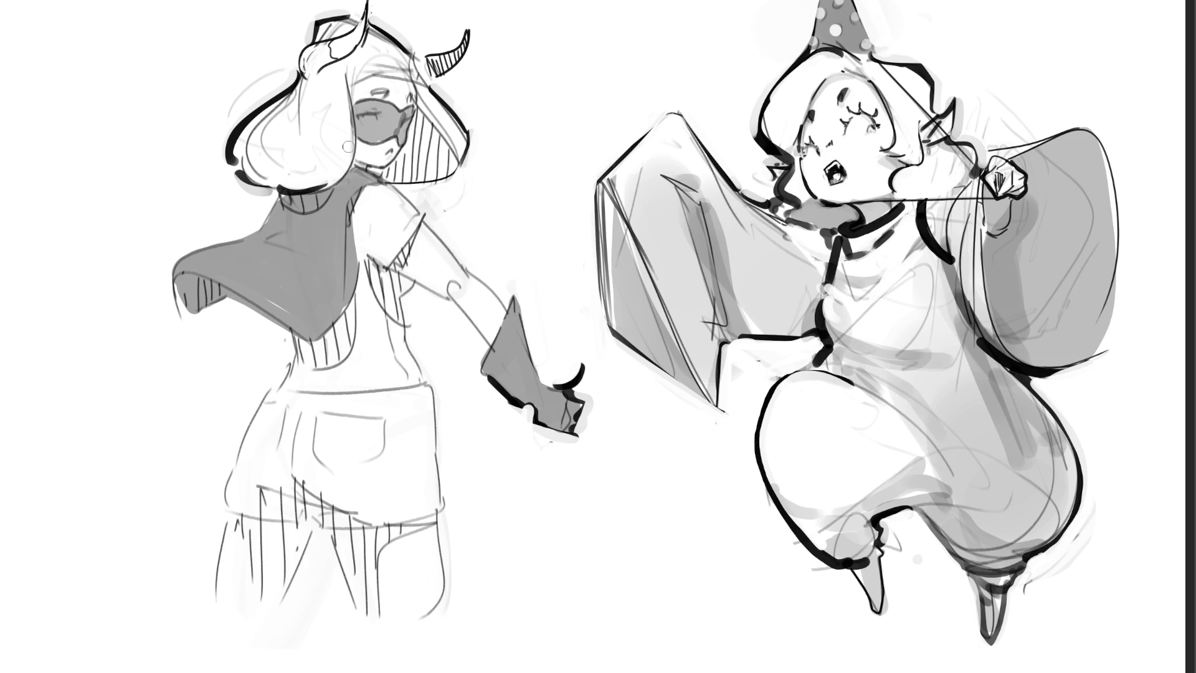
pyautogui.hotkey('ctrl', 'z')
pyautogui.moveTo(156, 261)
pyautogui.mouseDown()
pyautogui.moveTo(190, 350)
pyautogui.moveTo(235, 309)
pyautogui.moveTo(267, 325)
pyautogui.mouseUp()
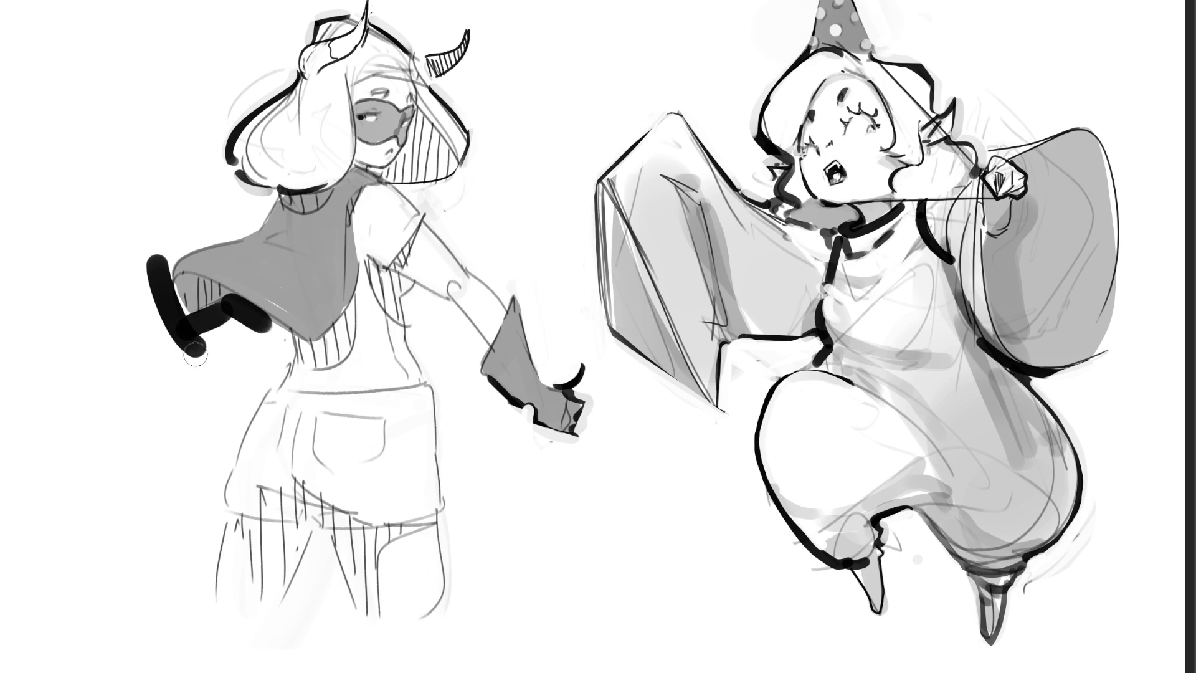
pyautogui.moveTo(186, 344)
pyautogui.mouseDown()
pyautogui.moveTo(231, 315)
pyautogui.moveTo(268, 330)
pyautogui.moveTo(199, 327)
pyautogui.moveTo(170, 356)
pyautogui.moveTo(211, 337)
pyautogui.mouseUp()
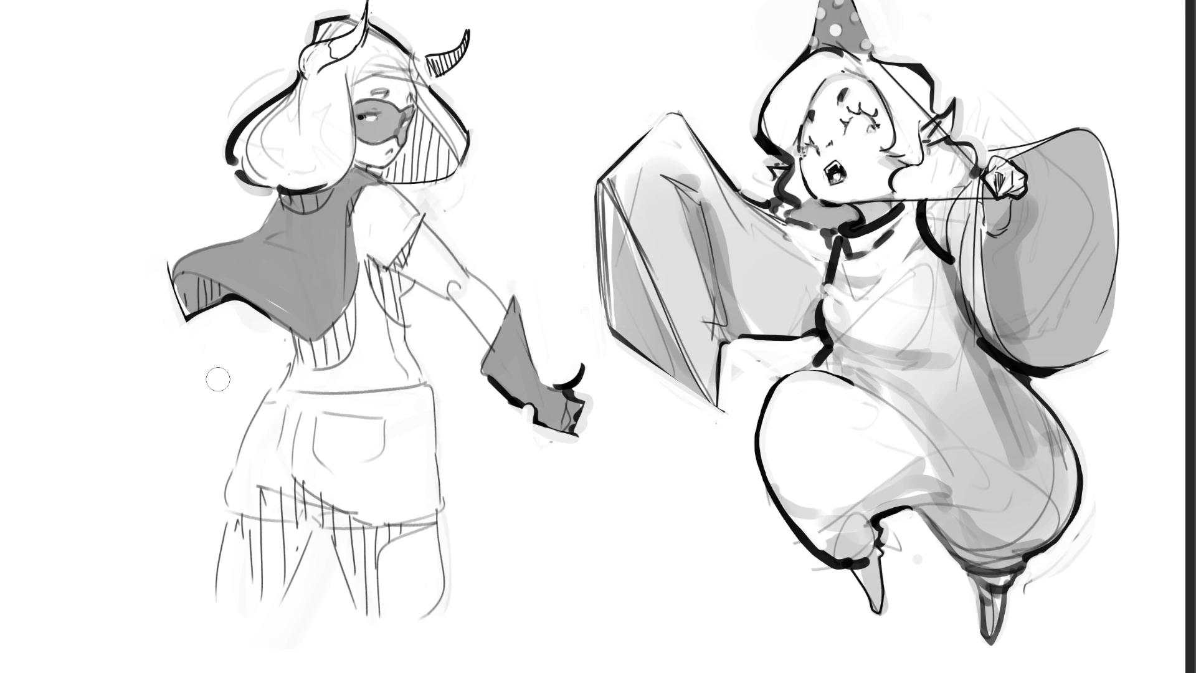
pyautogui.hotkey('ctrl', 'z')
pyautogui.moveTo(151, 280)
pyautogui.mouseDown()
pyautogui.moveTo(187, 234)
pyautogui.moveTo(244, 224)
pyautogui.moveTo(167, 261)
pyautogui.moveTo(155, 308)
pyautogui.mouseUp()
pyautogui.hotkey('ctrl', 'z')
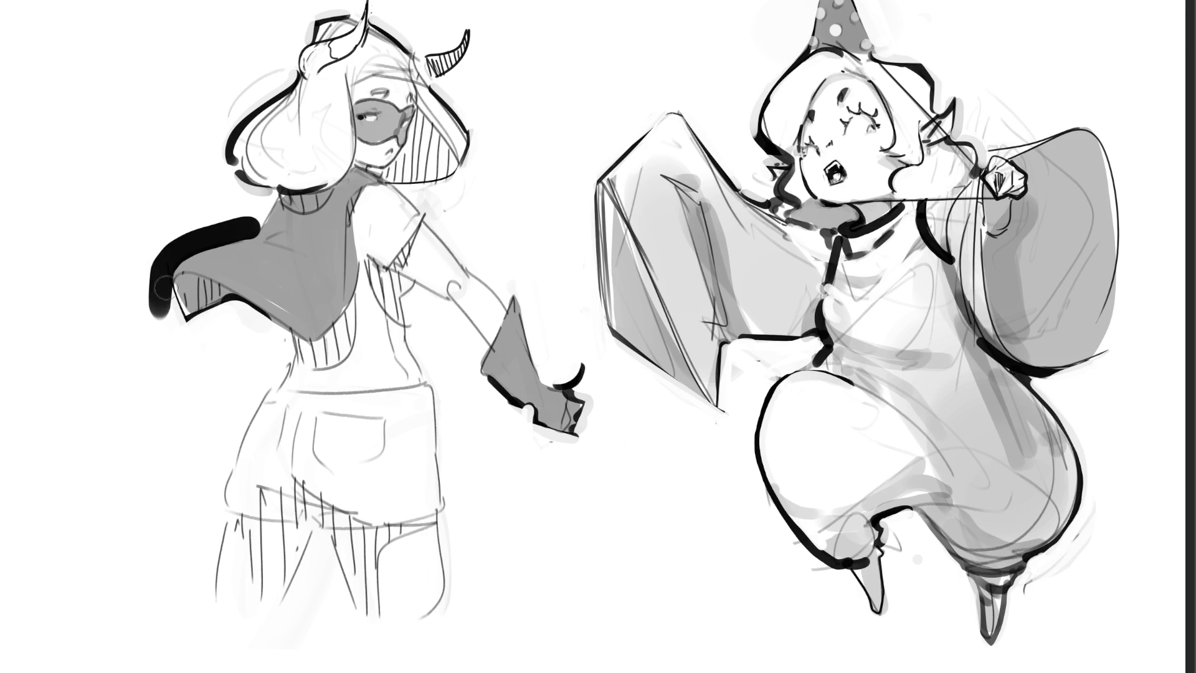
pyautogui.hotkey('ctrl', 'z')
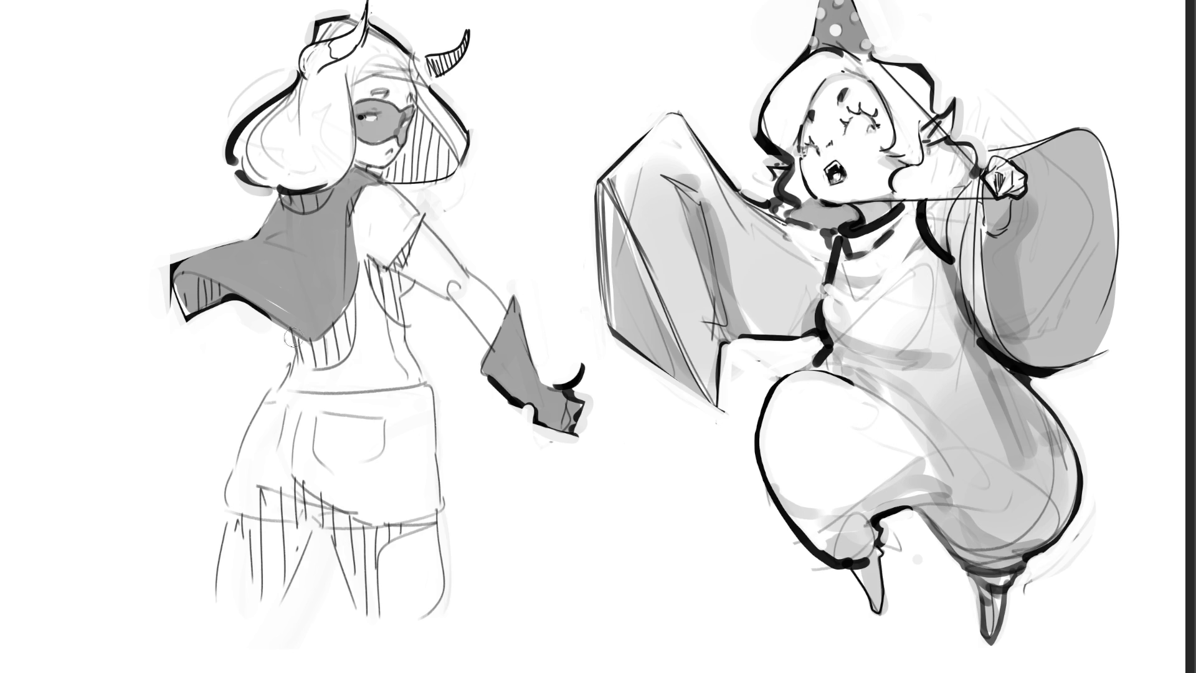
# Ink the shawl's lower edge in one clean stroke after two undone attempts
pyautogui.moveTo(288, 329)
pyautogui.mouseDown()
pyautogui.moveTo(312, 341)
pyautogui.moveTo(348, 309)
pyautogui.mouseUp()
pyautogui.hotkey('ctrl', 'z')
pyautogui.moveTo(284, 328); pyautogui.dragTo(294, 335)
pyautogui.moveTo(309, 343); pyautogui.dragTo(349, 312)
pyautogui.hotkey('ctrl', 'z')
pyautogui.moveTo(284, 329)
pyautogui.mouseDown()
pyautogui.moveTo(316, 342)
pyautogui.moveTo(348, 308)
pyautogui.mouseUp()
# Ink the figure's side from the shawl point down to the shorts, erasing the torso's right-side line
pyautogui.moveTo(292, 340); pyautogui.dragTo(278, 387)
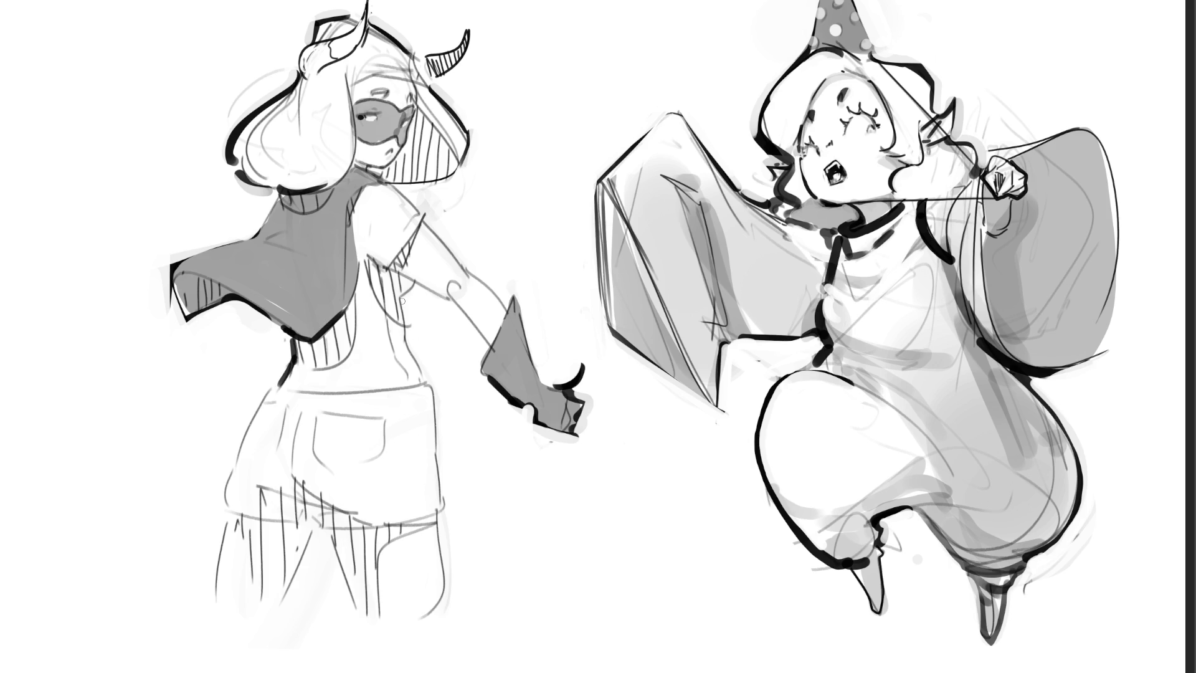
pyautogui.moveTo(414, 285)
pyautogui.mouseDown()
pyautogui.moveTo(401, 312)
pyautogui.moveTo(417, 386)
pyautogui.mouseUp()
pyautogui.moveTo(418, 298)
pyautogui.mouseDown()
pyautogui.moveTo(405, 323)
pyautogui.moveTo(418, 377)
pyautogui.mouseUp()
pyautogui.moveTo(274, 386)
pyautogui.mouseDown()
pyautogui.moveTo(221, 510)
pyautogui.moveTo(317, 522)
pyautogui.moveTo(327, 508)
pyautogui.moveTo(319, 528)
pyautogui.moveTo(321, 511)
pyautogui.moveTo(336, 529)
pyautogui.moveTo(441, 520)
pyautogui.moveTo(434, 409)
pyautogui.moveTo(418, 384)
pyautogui.mouseUp()
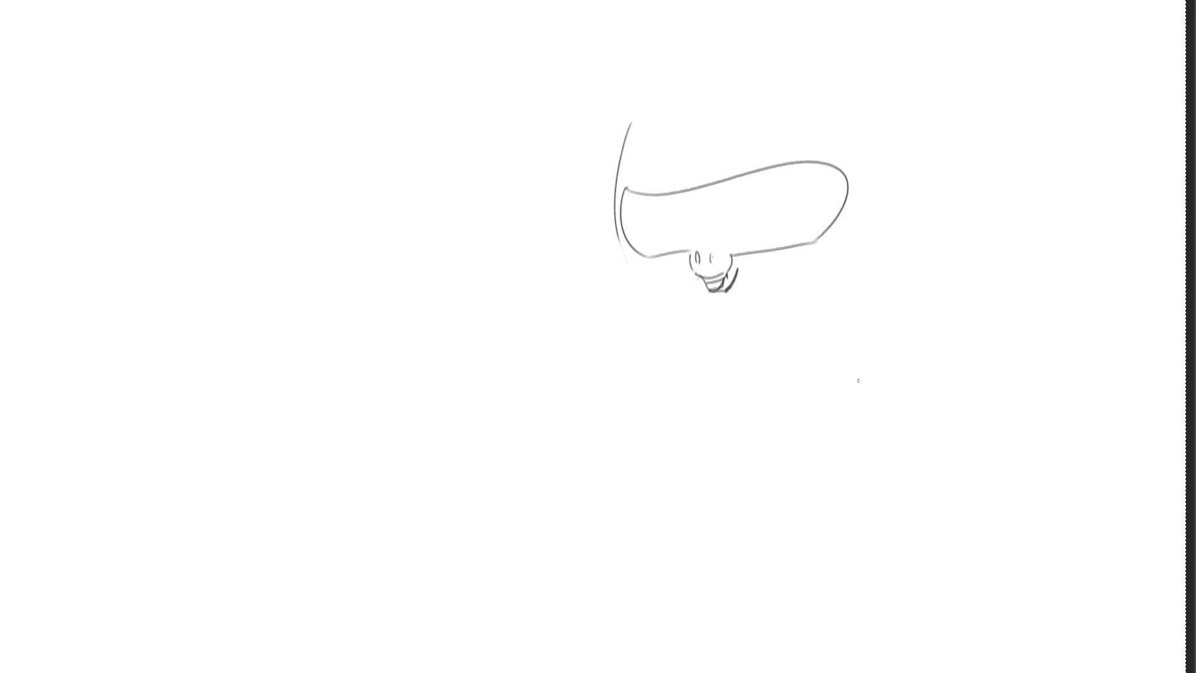
# Draw two narrowed eyes in the mask band and sketch the head's rounded top
pyautogui.moveTo(791, 193)
pyautogui.mouseDown()
pyautogui.moveTo(745, 215)
pyautogui.moveTo(765, 214)
pyautogui.mouseUp()
pyautogui.moveTo(644, 215); pyautogui.dragTo(678, 225)
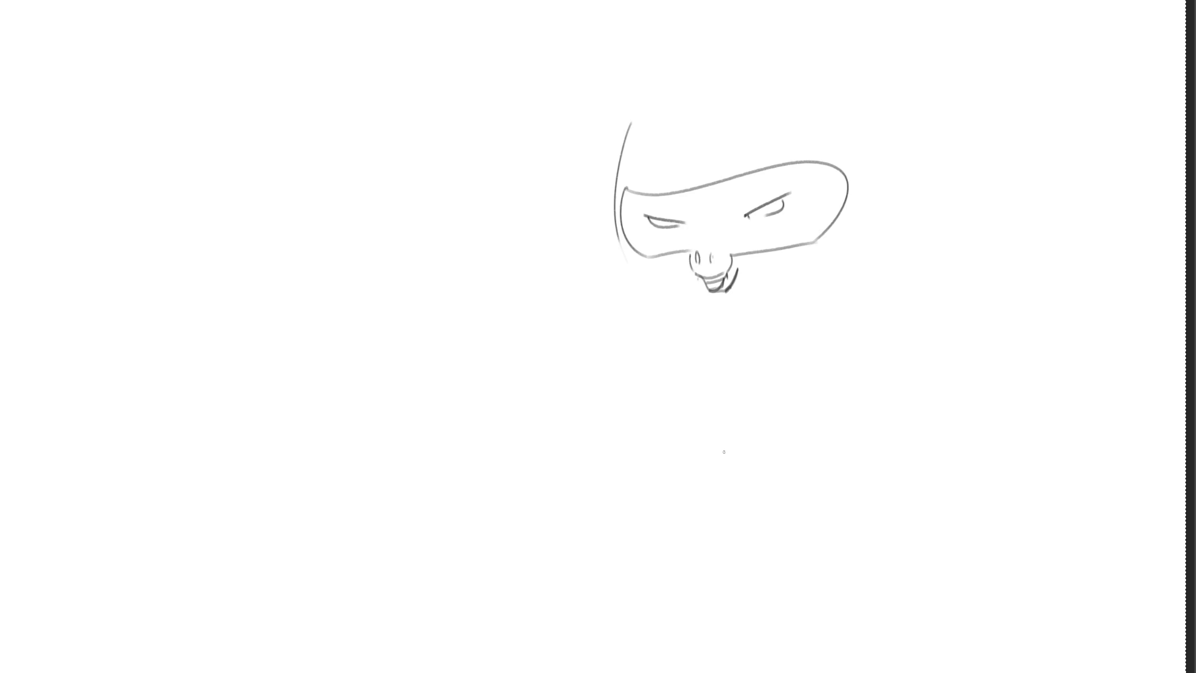
pyautogui.moveTo(629, 121)
pyautogui.mouseDown()
pyautogui.moveTo(770, 28)
pyautogui.moveTo(886, 78)
pyautogui.moveTo(892, 95)
pyautogui.mouseUp()
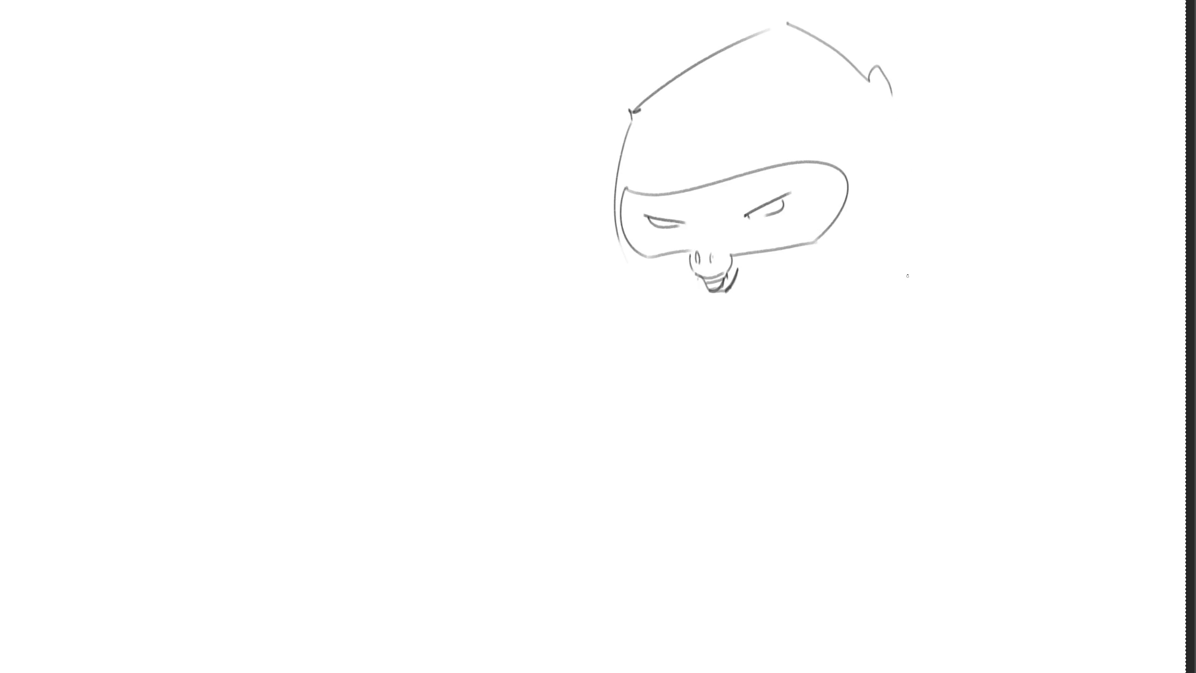
# Draw the beanie's ribbed brim across the forehead above the mask
pyautogui.hotkey('ctrl', 'z')
pyautogui.hotkey('ctrl', 'z')
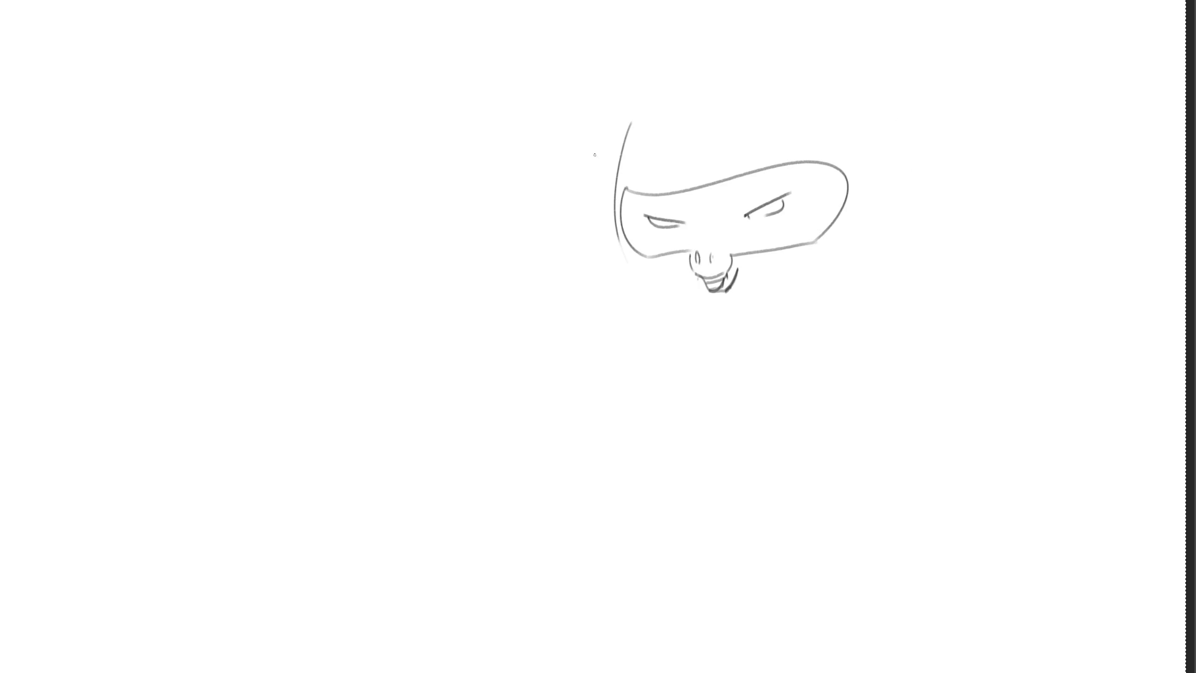
pyautogui.moveTo(596, 143)
pyautogui.mouseDown()
pyautogui.moveTo(616, 181)
pyautogui.moveTo(870, 134)
pyautogui.mouseUp()
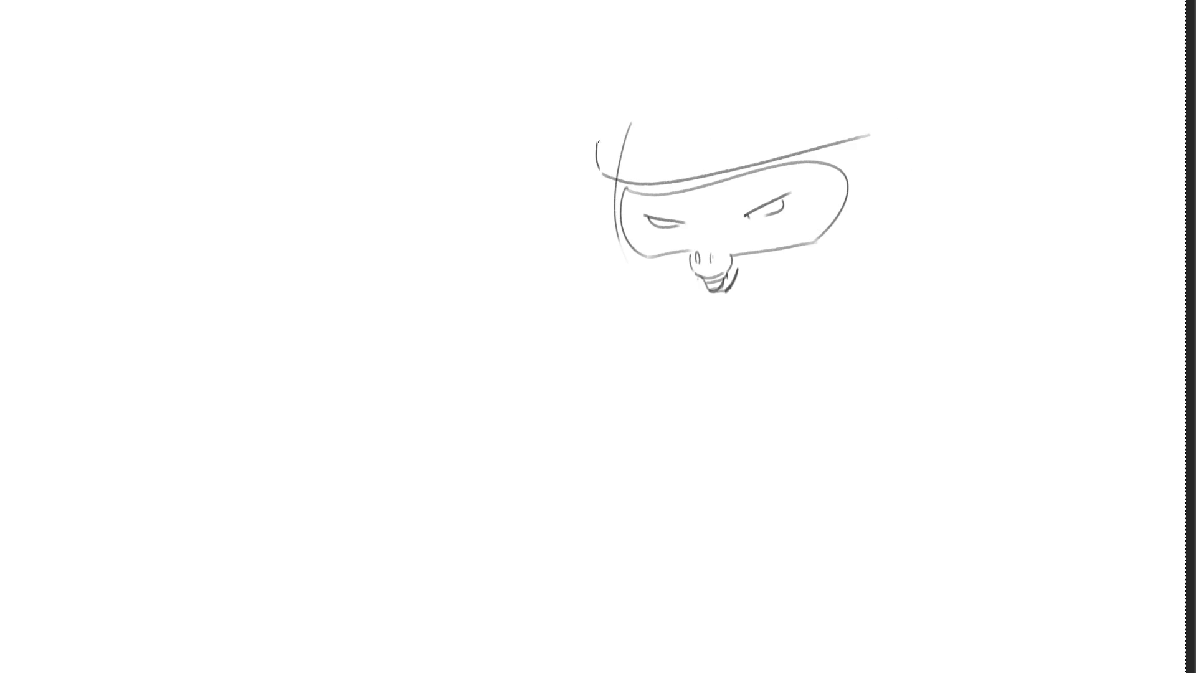
pyautogui.moveTo(598, 144)
pyautogui.mouseDown()
pyautogui.moveTo(616, 121)
pyautogui.moveTo(652, 178)
pyautogui.mouseUp()
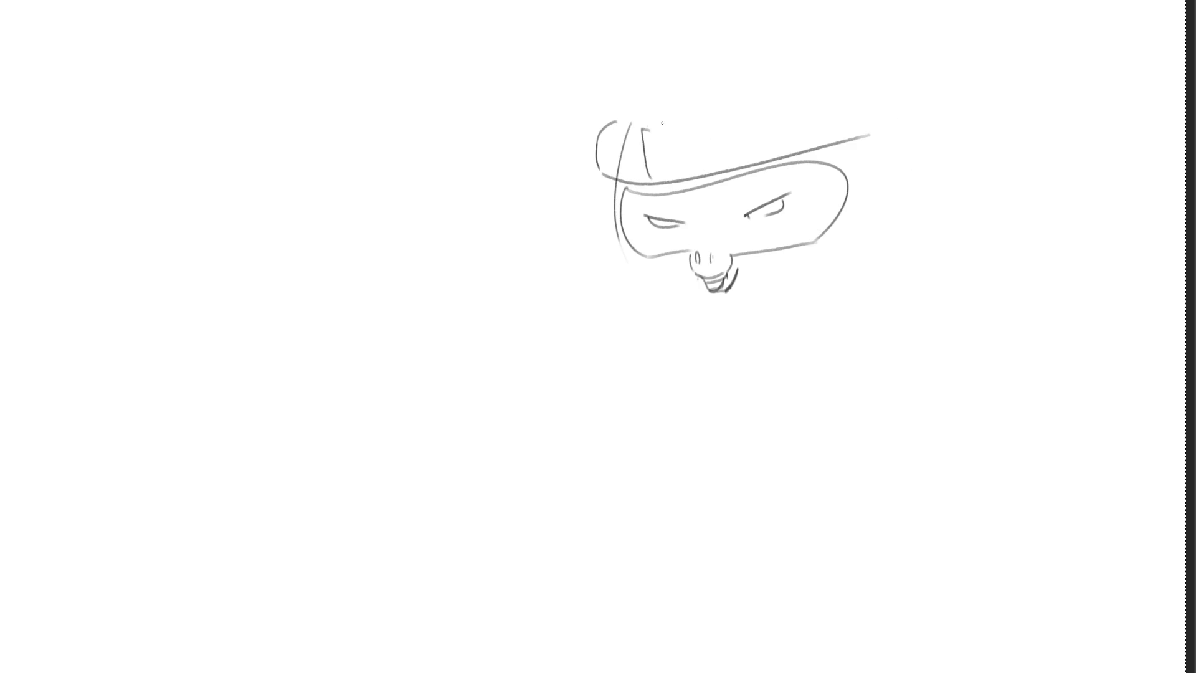
pyautogui.moveTo(648, 128)
pyautogui.mouseDown()
pyautogui.moveTo(672, 119)
pyautogui.moveTo(702, 175)
pyautogui.mouseUp()
pyautogui.moveTo(699, 118); pyautogui.dragTo(761, 159)
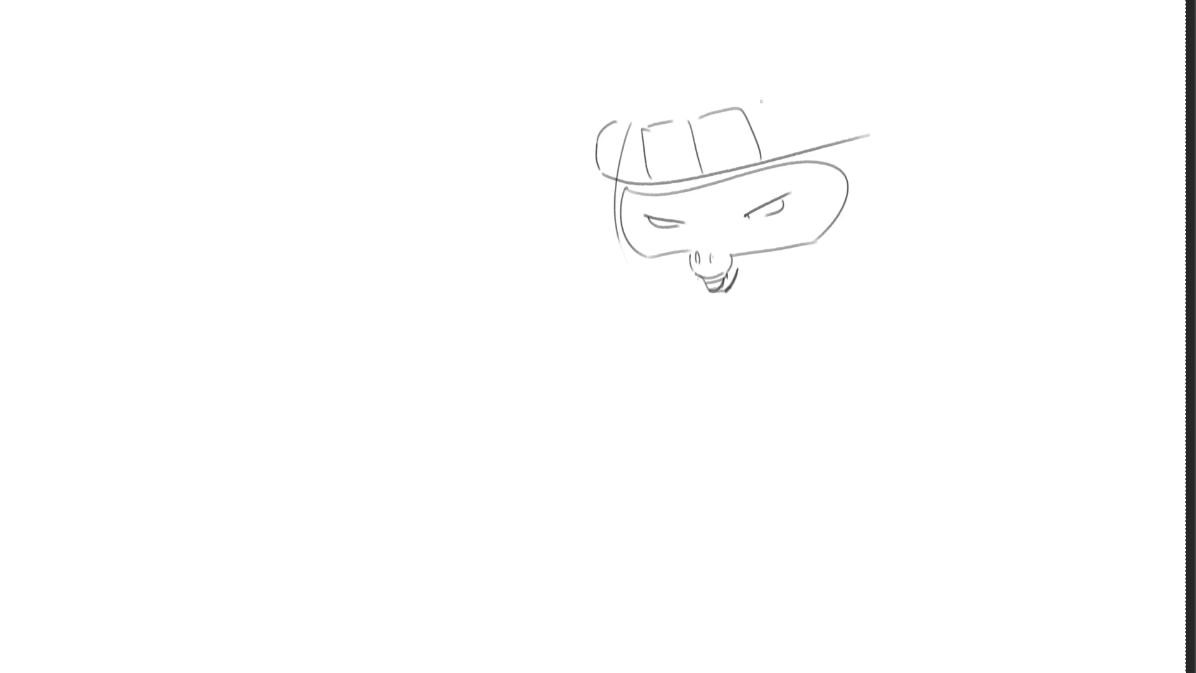
pyautogui.moveTo(752, 102)
pyautogui.mouseDown()
pyautogui.moveTo(822, 112)
pyautogui.moveTo(830, 139)
pyautogui.mouseUp()
pyautogui.moveTo(829, 80); pyautogui.dragTo(890, 118)
pyautogui.moveTo(885, 62); pyautogui.dragTo(913, 111)
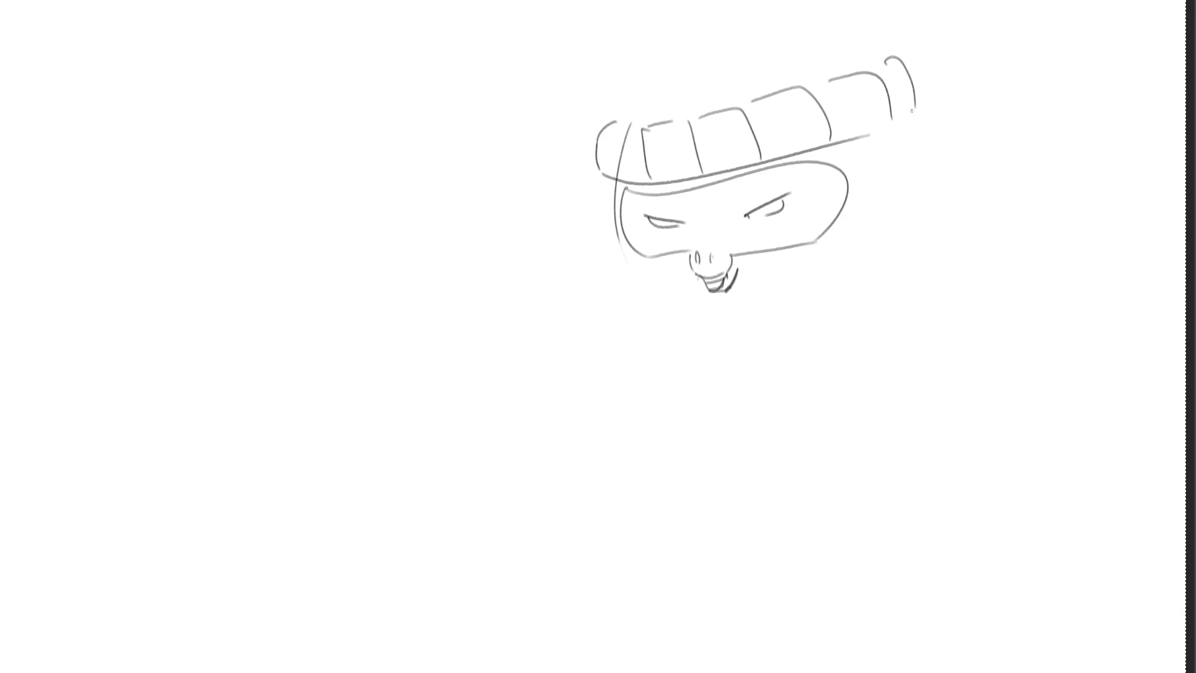
# Draw a tall domed crown arc over the brim with vertical fold lines
pyautogui.moveTo(617, 122)
pyautogui.mouseDown()
pyautogui.moveTo(623, 32)
pyautogui.moveTo(708, 8)
pyautogui.mouseUp()
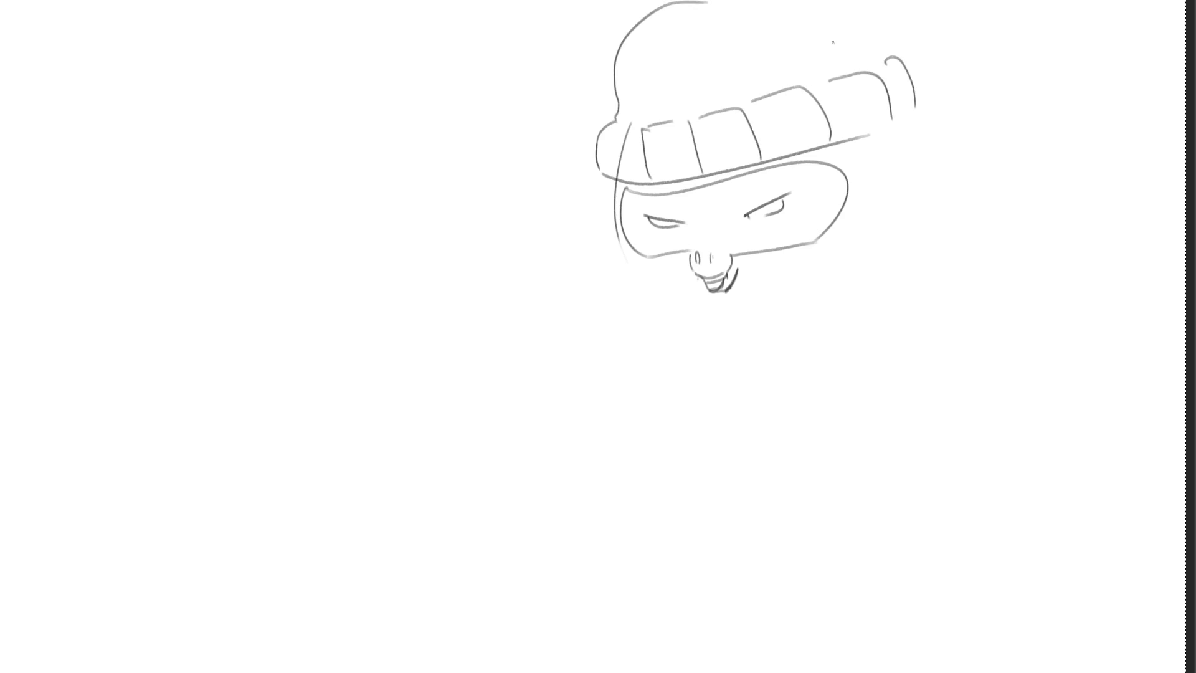
pyautogui.hotkey('ctrl', 'z')
pyautogui.moveTo(625, 118); pyautogui.dragTo(628, 109)
pyautogui.moveTo(636, 76); pyautogui.dragTo(712, 11)
pyautogui.hotkey('ctrl', 'z')
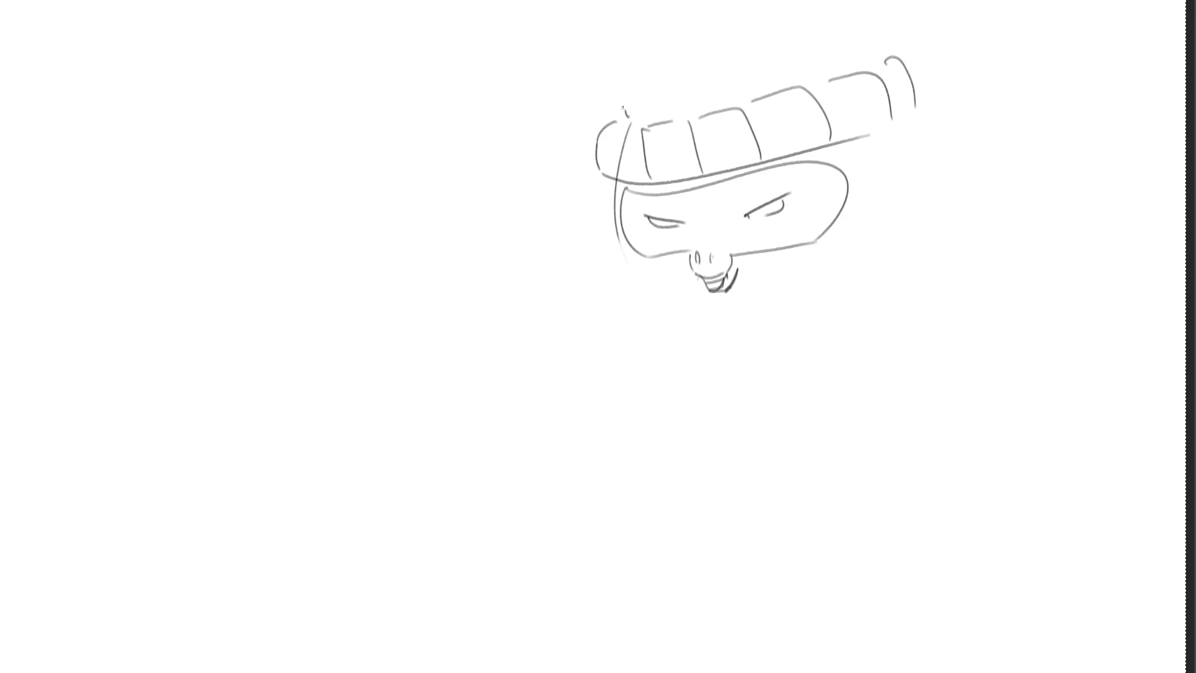
pyautogui.moveTo(623, 114)
pyautogui.mouseDown()
pyautogui.moveTo(790, 7)
pyautogui.moveTo(885, 59)
pyautogui.mouseUp()
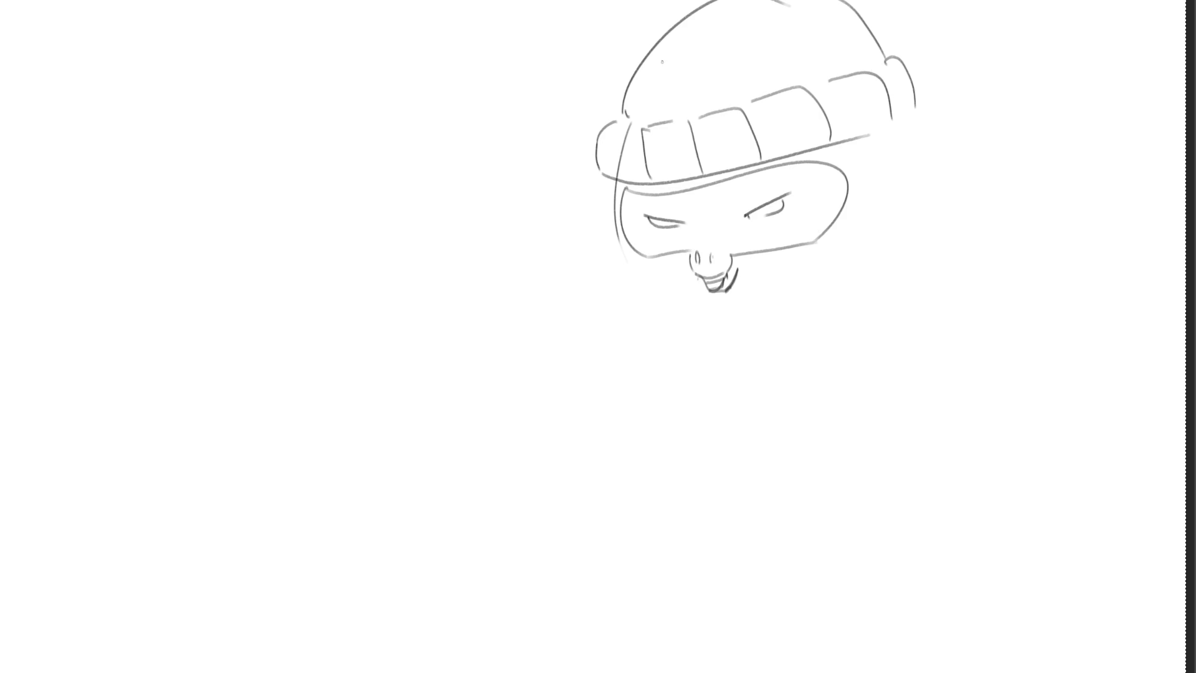
pyautogui.moveTo(645, 105)
pyautogui.mouseDown()
pyautogui.moveTo(647, 77)
pyautogui.moveTo(715, 4)
pyautogui.moveTo(689, 84)
pyautogui.mouseUp()
pyautogui.moveTo(765, 10)
pyautogui.mouseDown()
pyautogui.moveTo(762, 84)
pyautogui.moveTo(809, 74)
pyautogui.mouseUp()
pyautogui.moveTo(842, 1); pyautogui.dragTo(871, 66)
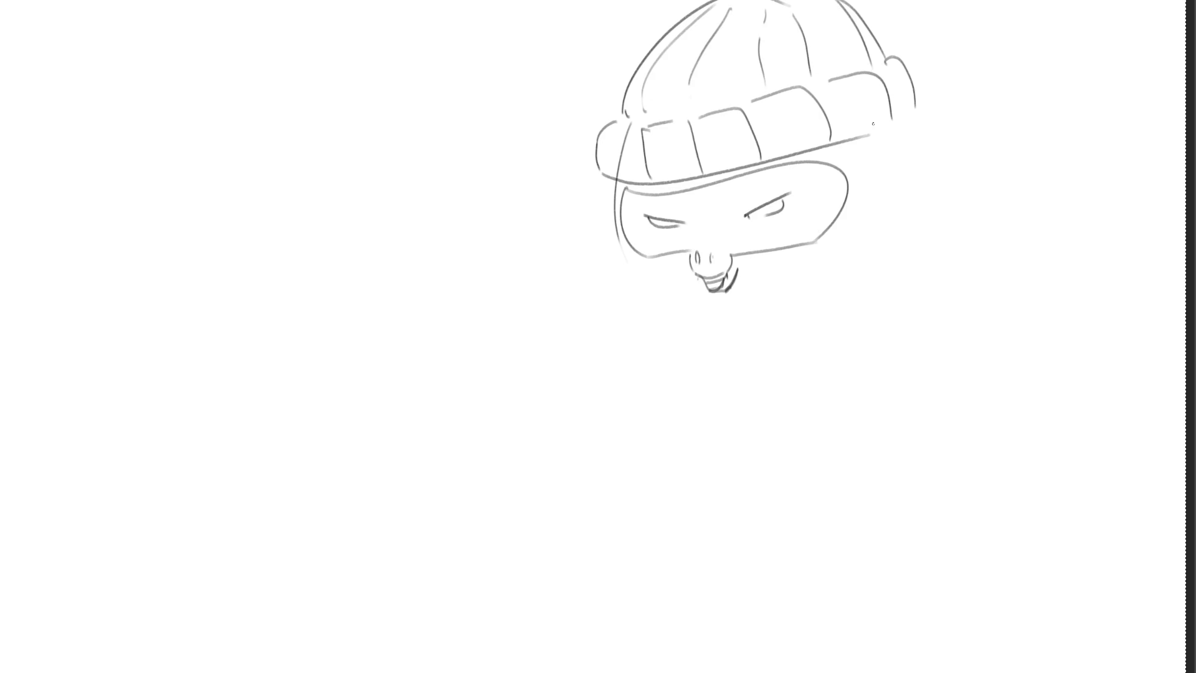
# Draw an ear on each side of the head beside the brim
pyautogui.moveTo(885, 137)
pyautogui.mouseDown()
pyautogui.moveTo(902, 125)
pyautogui.moveTo(913, 181)
pyautogui.moveTo(913, 167)
pyautogui.mouseUp()
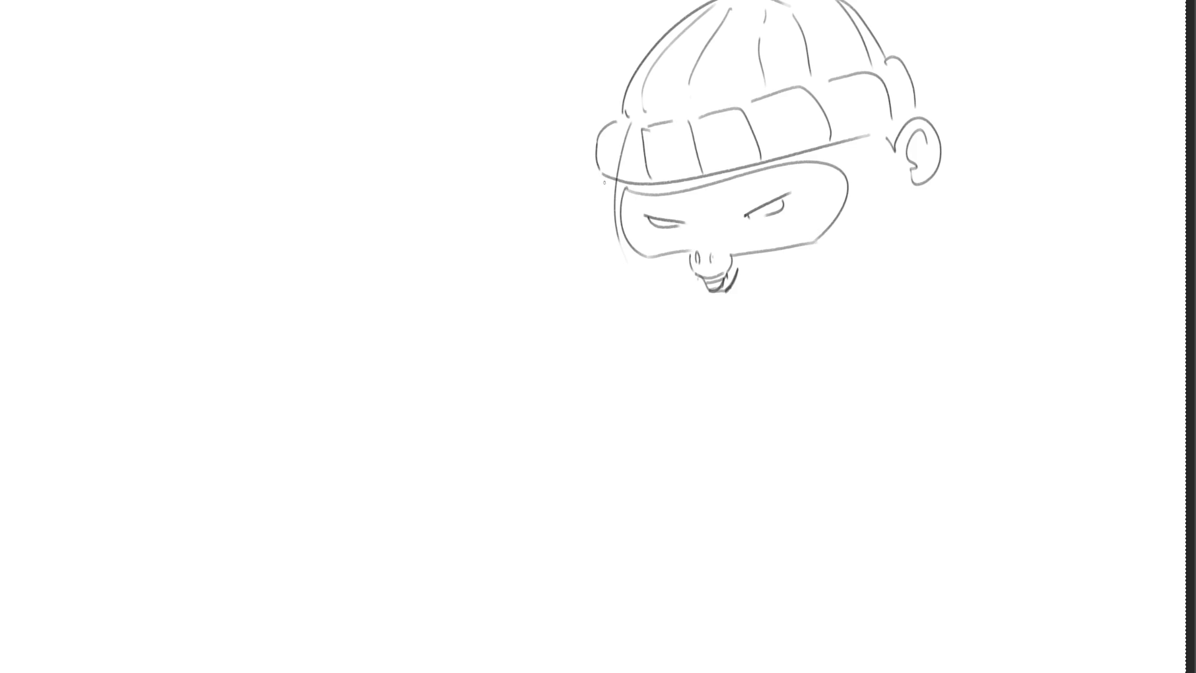
pyautogui.moveTo(600, 173)
pyautogui.mouseDown()
pyautogui.moveTo(584, 197)
pyautogui.moveTo(600, 213)
pyautogui.mouseUp()
pyautogui.moveTo(591, 189)
pyautogui.mouseDown()
pyautogui.moveTo(607, 191)
pyautogui.moveTo(605, 216)
pyautogui.mouseUp()
# Draw the cheek and jaw outline from ear to ear along the chin
pyautogui.moveTo(617, 255); pyautogui.dragTo(679, 301)
pyautogui.moveTo(853, 236); pyautogui.dragTo(858, 264)
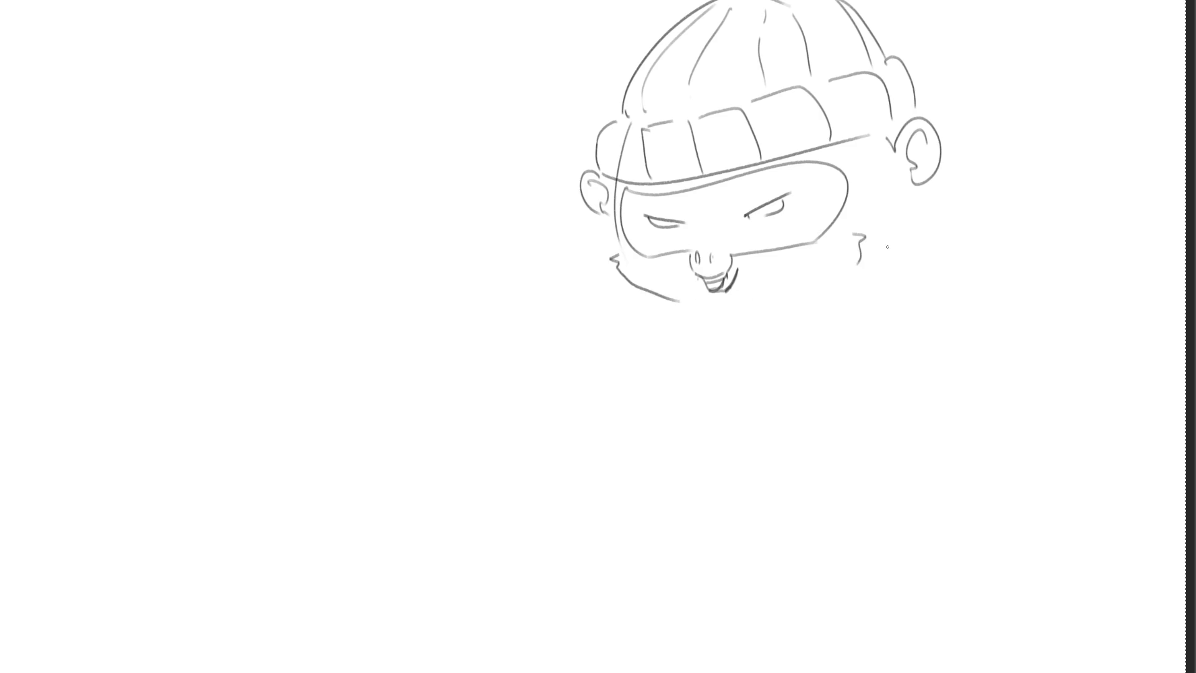
pyautogui.moveTo(939, 167)
pyautogui.mouseDown()
pyautogui.moveTo(959, 216)
pyautogui.moveTo(866, 267)
pyautogui.mouseUp()
pyautogui.moveTo(679, 302); pyautogui.dragTo(747, 305)
pyautogui.moveTo(878, 260); pyautogui.dragTo(752, 301)
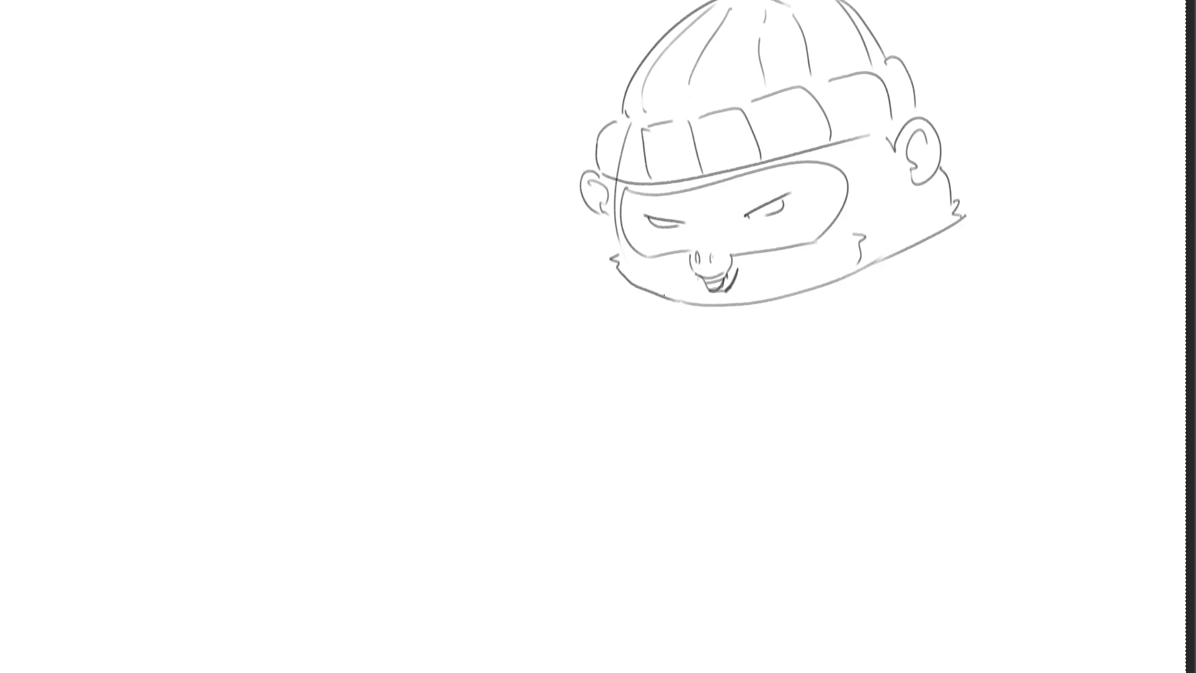
# Sketch a ribbed sweater collar under the chin and a stroke at the mask's upper-left
pyautogui.moveTo(661, 294)
pyautogui.mouseDown()
pyautogui.moveTo(691, 316)
pyautogui.moveTo(792, 313)
pyautogui.mouseUp()
pyautogui.moveTo(835, 278); pyautogui.dragTo(835, 298)
pyautogui.moveTo(866, 267)
pyautogui.mouseDown()
pyautogui.moveTo(867, 286)
pyautogui.moveTo(897, 275)
pyautogui.mouseUp()
pyautogui.moveTo(936, 229)
pyautogui.mouseDown()
pyautogui.moveTo(935, 250)
pyautogui.moveTo(673, 322)
pyautogui.moveTo(781, 324)
pyautogui.mouseUp()
pyautogui.hotkey('ctrl', 'z')
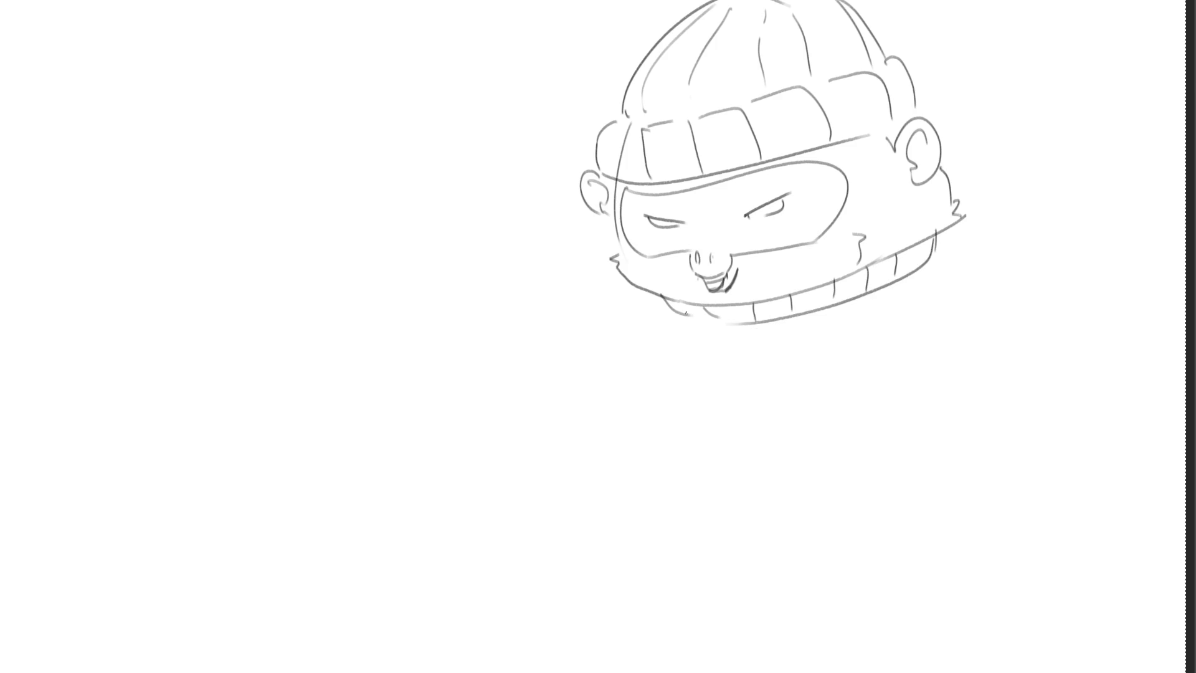
pyautogui.moveTo(690, 310); pyautogui.dragTo(743, 329)
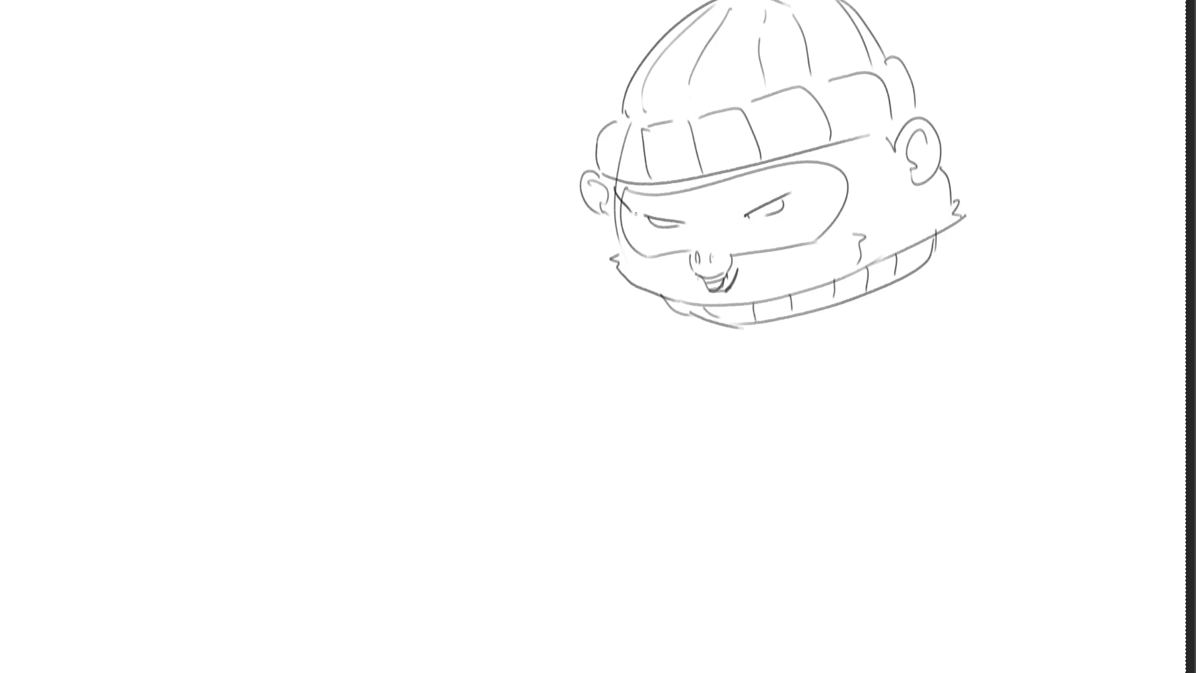
pyautogui.moveTo(613, 185)
pyautogui.mouseDown()
pyautogui.moveTo(644, 244)
pyautogui.moveTo(697, 244)
pyautogui.mouseUp()
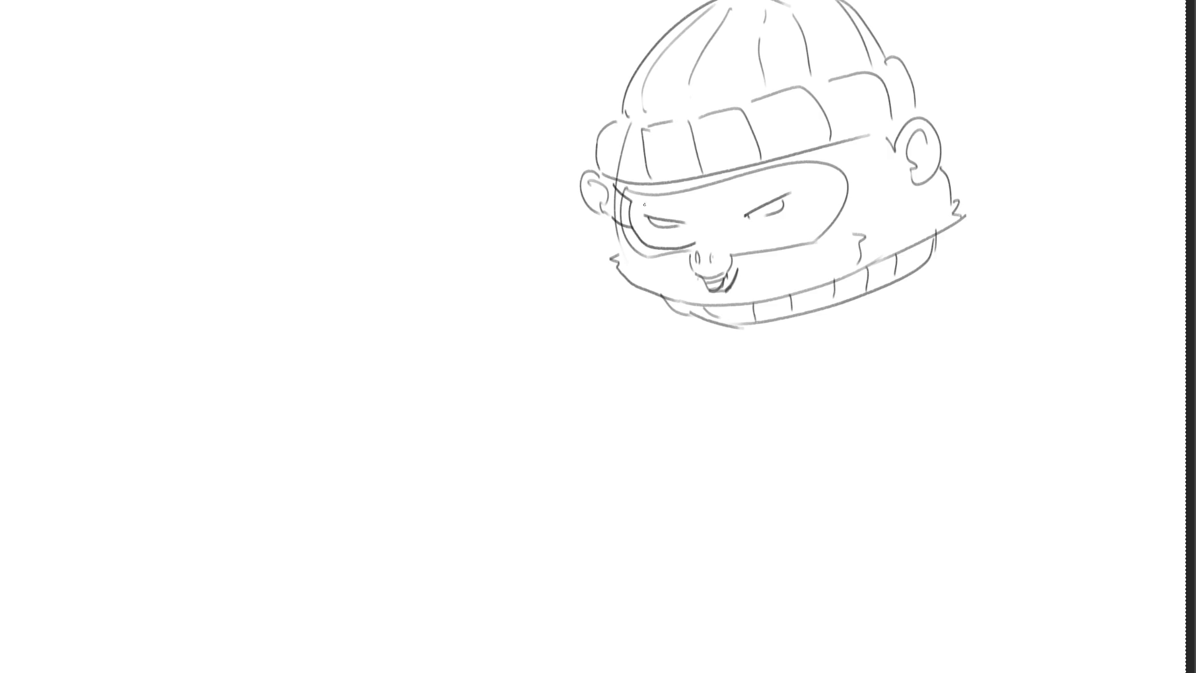
# Outline the mask around the eyes with a strap to the ear, then begin a hand below the head
pyautogui.moveTo(635, 200)
pyautogui.mouseDown()
pyautogui.moveTo(706, 218)
pyautogui.moveTo(702, 239)
pyautogui.mouseUp()
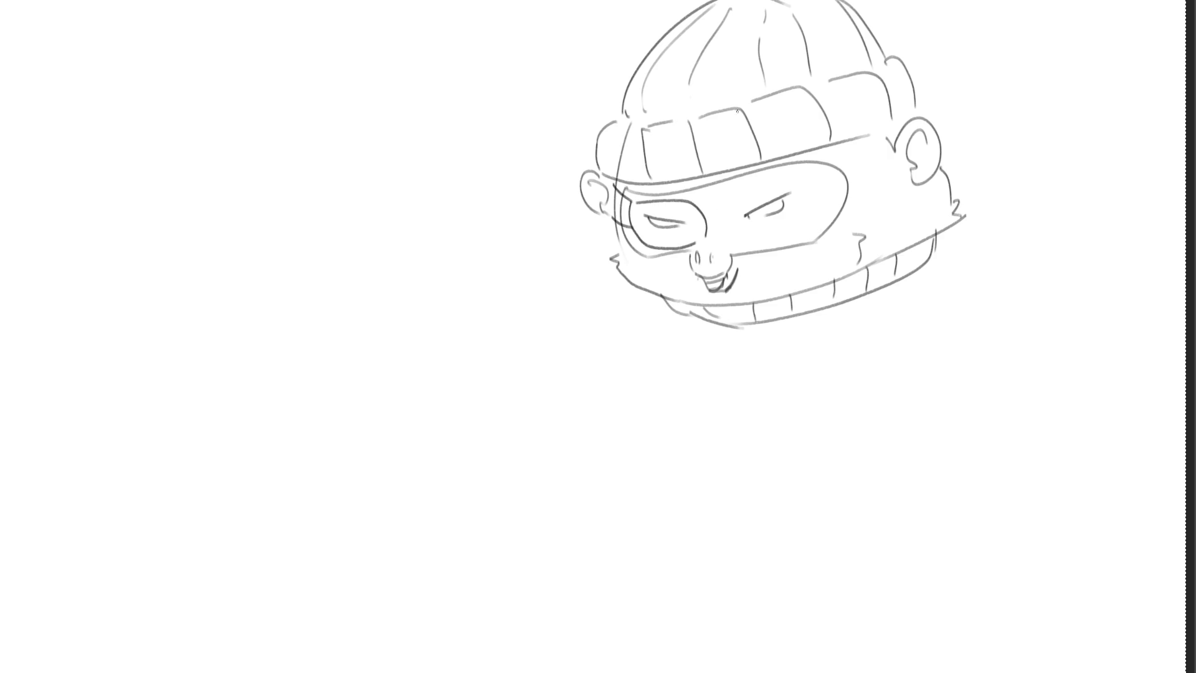
pyautogui.hotkey('ctrl', 'z')
pyautogui.moveTo(635, 201)
pyautogui.mouseDown()
pyautogui.moveTo(679, 209)
pyautogui.moveTo(791, 173)
pyautogui.moveTo(810, 219)
pyautogui.moveTo(698, 241)
pyautogui.mouseUp()
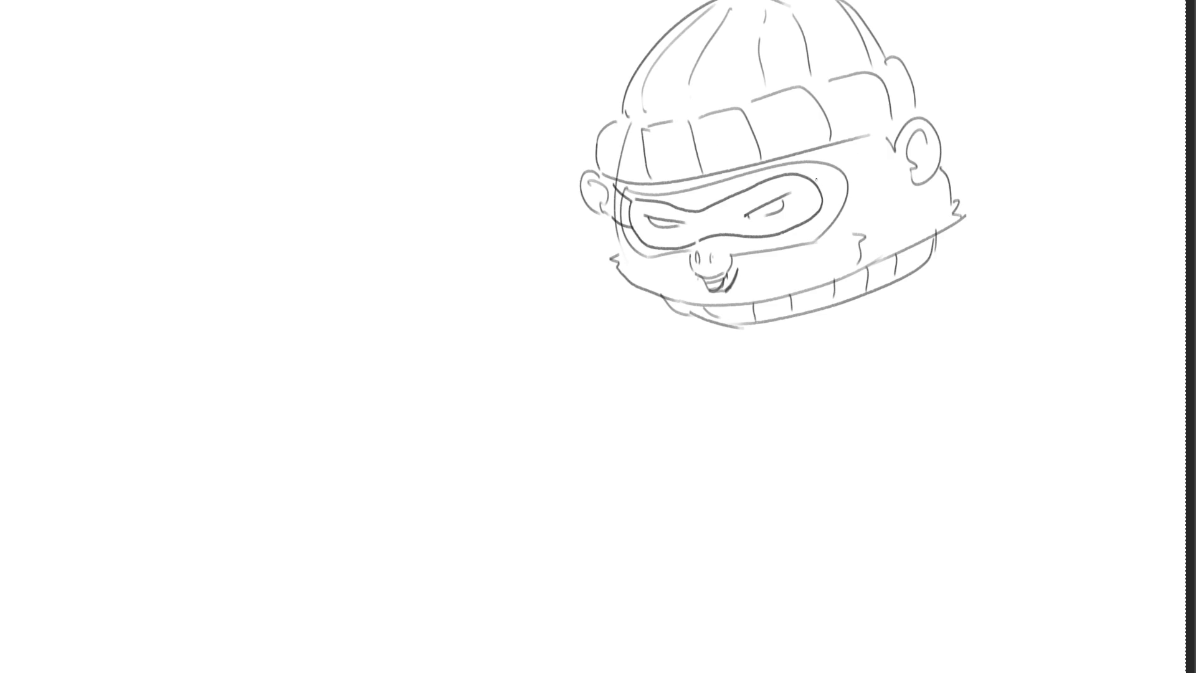
pyautogui.moveTo(812, 180); pyautogui.dragTo(889, 140)
pyautogui.moveTo(817, 210); pyautogui.dragTo(920, 196)
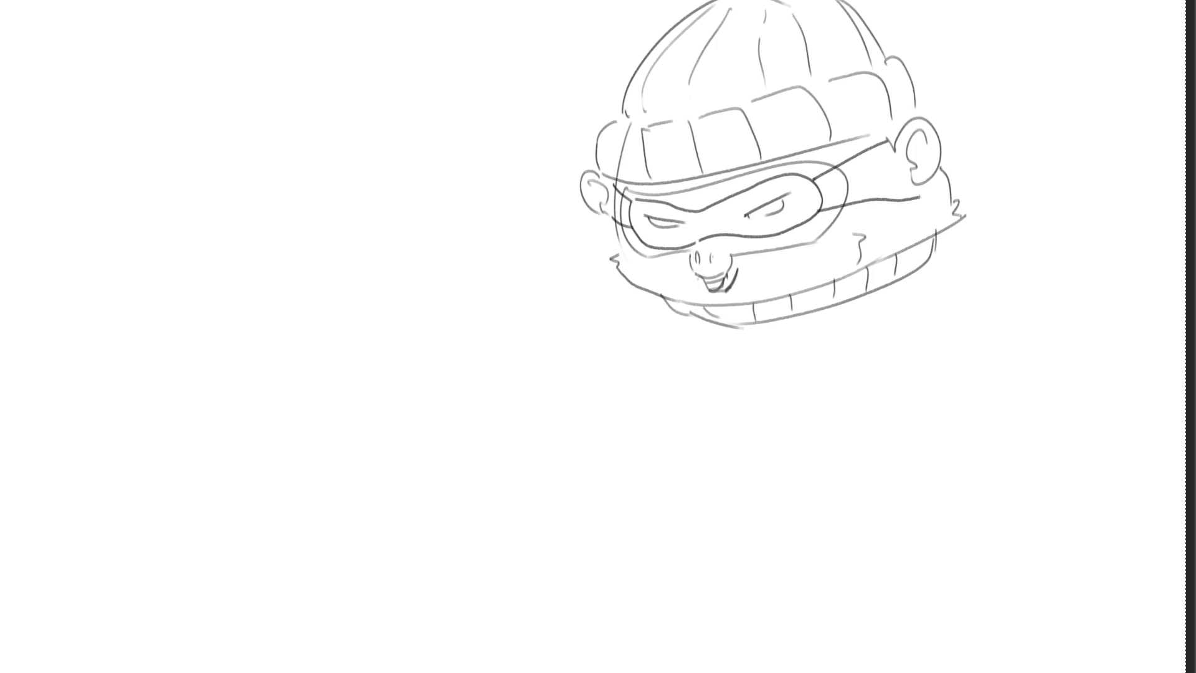
pyautogui.hotkey('ctrl', 'z')
pyautogui.moveTo(828, 206); pyautogui.dragTo(918, 185)
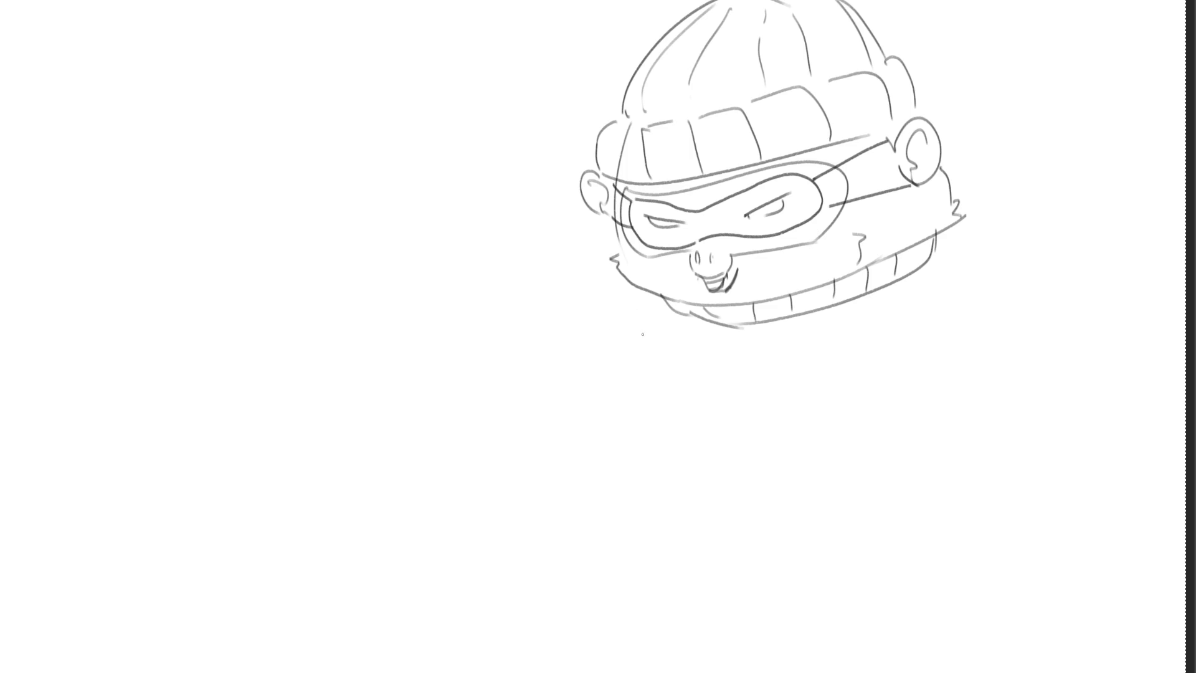
pyautogui.moveTo(642, 337)
pyautogui.mouseDown()
pyautogui.moveTo(666, 371)
pyautogui.moveTo(677, 337)
pyautogui.moveTo(684, 362)
pyautogui.mouseUp()
pyautogui.moveTo(637, 326)
pyautogui.mouseDown()
pyautogui.moveTo(617, 314)
pyautogui.moveTo(605, 354)
pyautogui.moveTo(646, 371)
pyautogui.moveTo(598, 349)
pyautogui.moveTo(645, 407)
pyautogui.moveTo(684, 383)
pyautogui.moveTo(664, 421)
pyautogui.mouseUp()
# Redraw the hand's bottom curve with a wrist, sleeve cuff and thumb
pyautogui.hotkey('ctrl', 'z')
pyautogui.hotkey('ctrl', 'z')
pyautogui.hotkey('ctrl', 'z')
pyautogui.moveTo(635, 407); pyautogui.dragTo(661, 427)
pyautogui.moveTo(677, 386)
pyautogui.mouseDown()
pyautogui.moveTo(667, 406)
pyautogui.moveTo(675, 434)
pyautogui.mouseUp()
pyautogui.moveTo(676, 431); pyautogui.dragTo(685, 434)
pyautogui.moveTo(677, 377); pyautogui.dragTo(683, 431)
pyautogui.moveTo(624, 364)
pyautogui.mouseDown()
pyautogui.moveTo(605, 397)
pyautogui.moveTo(634, 409)
pyautogui.moveTo(597, 398)
pyautogui.mouseUp()
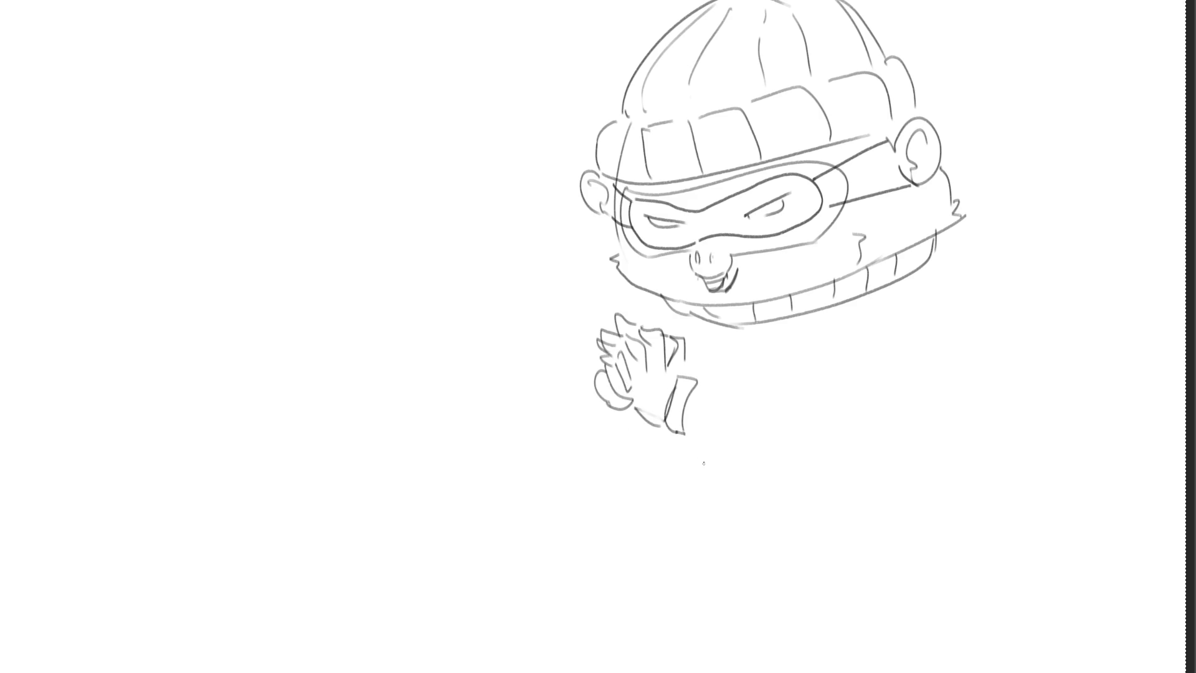
# Sketch the right arm's outlines, the round back of the body, and the left arm
pyautogui.moveTo(686, 430); pyautogui.dragTo(861, 449)
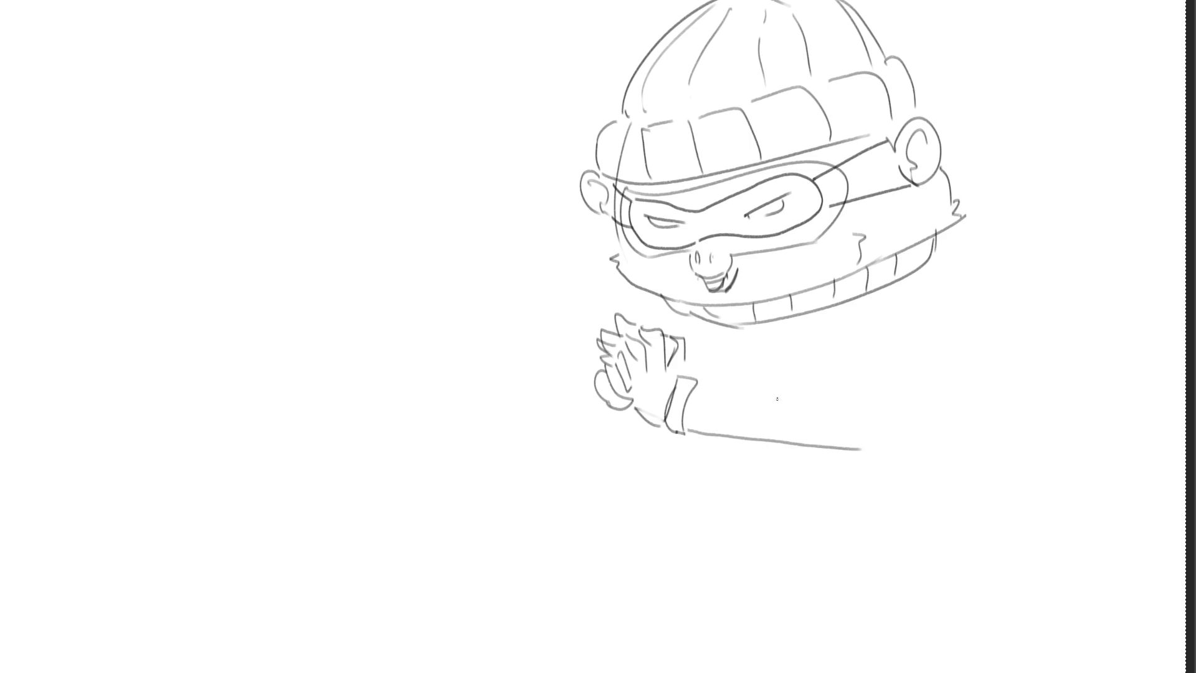
pyautogui.moveTo(704, 376); pyautogui.dragTo(825, 371)
pyautogui.moveTo(869, 322); pyautogui.dragTo(832, 376)
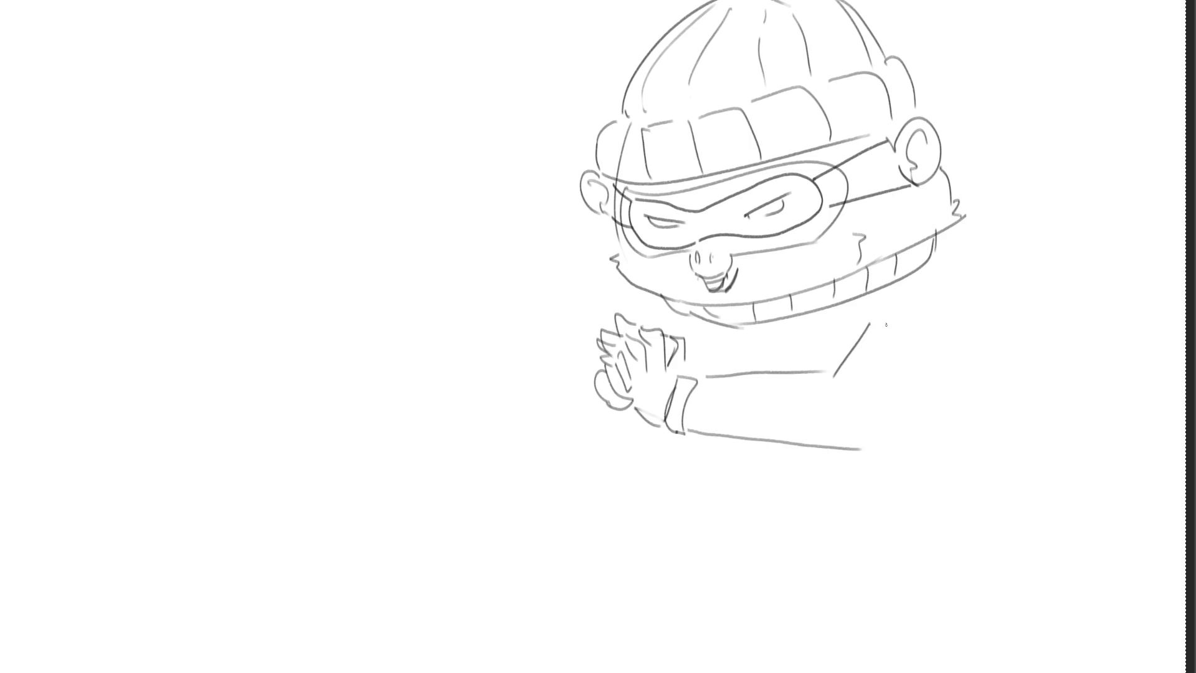
pyautogui.moveTo(953, 252); pyautogui.dragTo(933, 453)
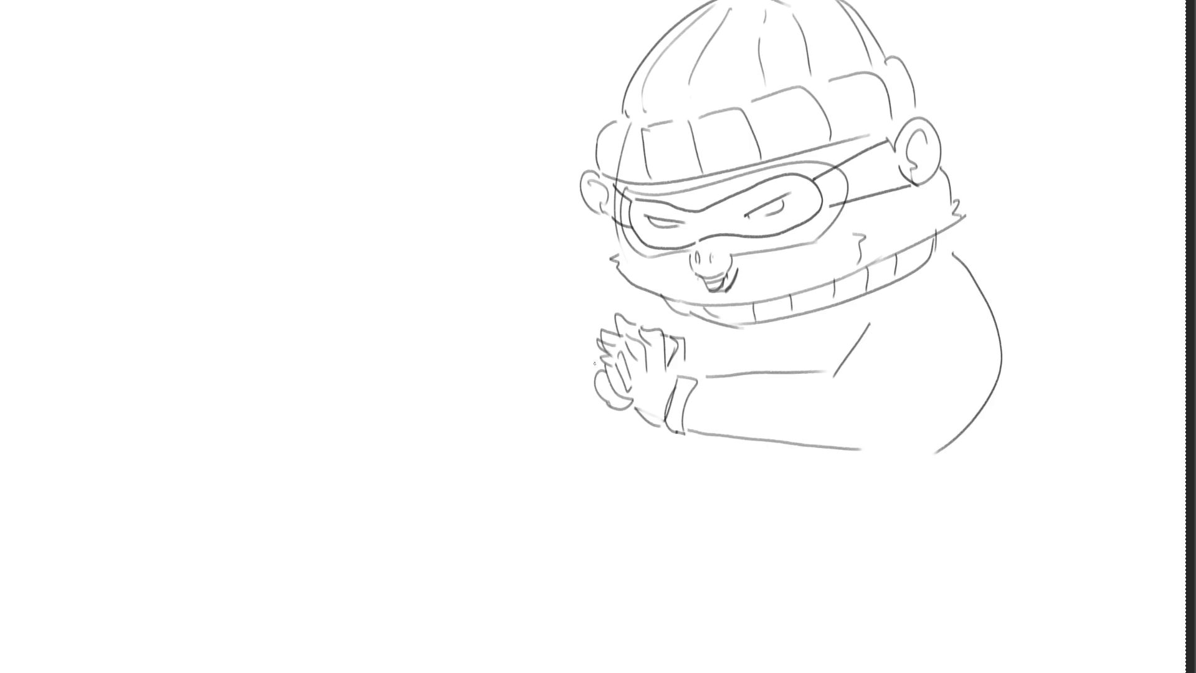
pyautogui.moveTo(587, 354); pyautogui.dragTo(580, 397)
pyautogui.moveTo(552, 327); pyautogui.dragTo(613, 285)
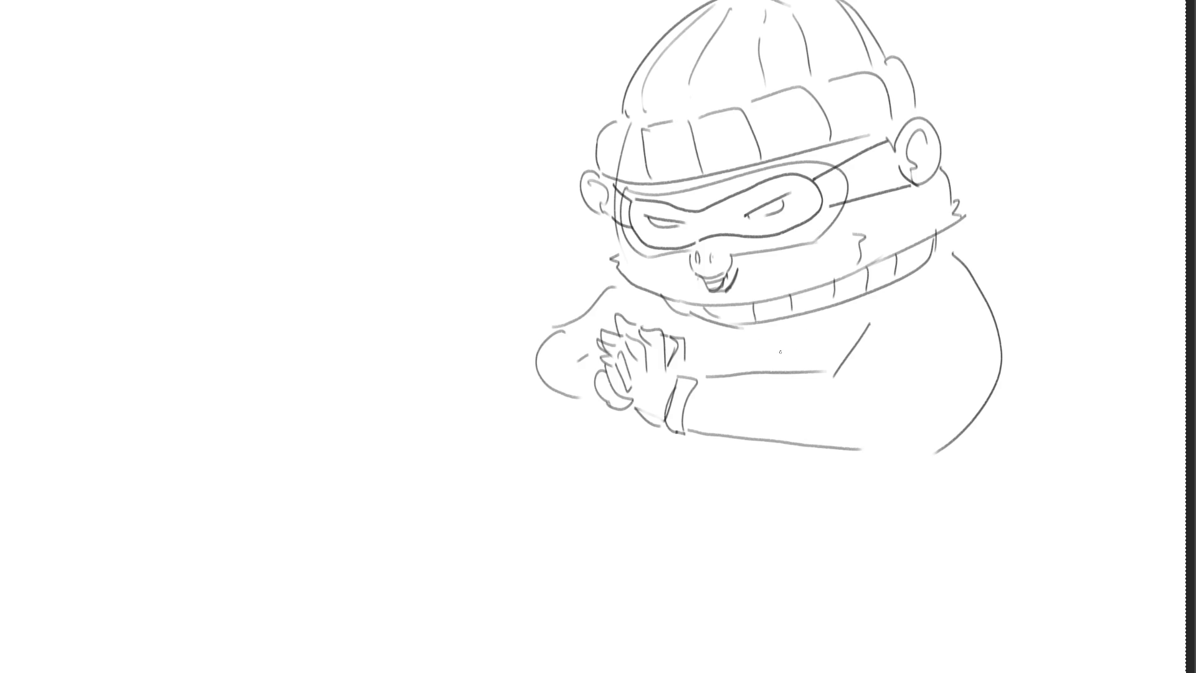
# Add four vertical sweater ribbing lines and sketch the sweater's right side and arm lines
pyautogui.moveTo(699, 327); pyautogui.dragTo(704, 368)
pyautogui.moveTo(754, 319); pyautogui.dragTo(759, 368)
pyautogui.moveTo(790, 314); pyautogui.dragTo(795, 377)
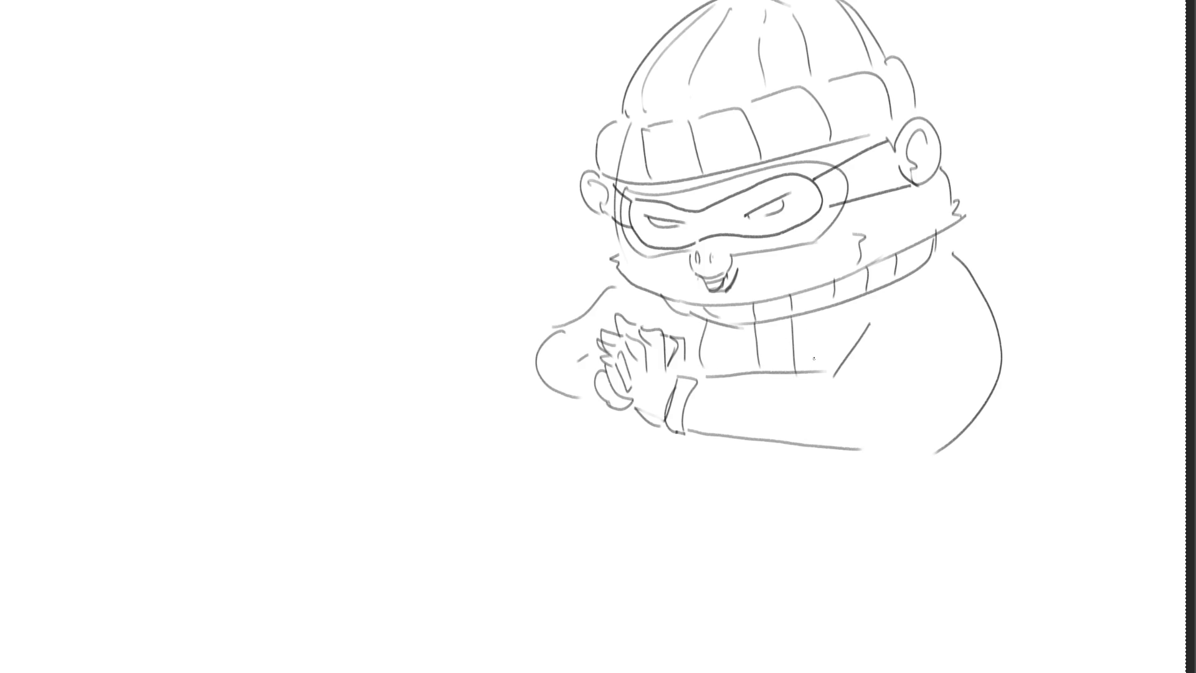
pyautogui.moveTo(831, 309); pyautogui.dragTo(832, 355)
pyautogui.moveTo(875, 294); pyautogui.dragTo(859, 383)
pyautogui.moveTo(728, 400); pyautogui.dragTo(846, 395)
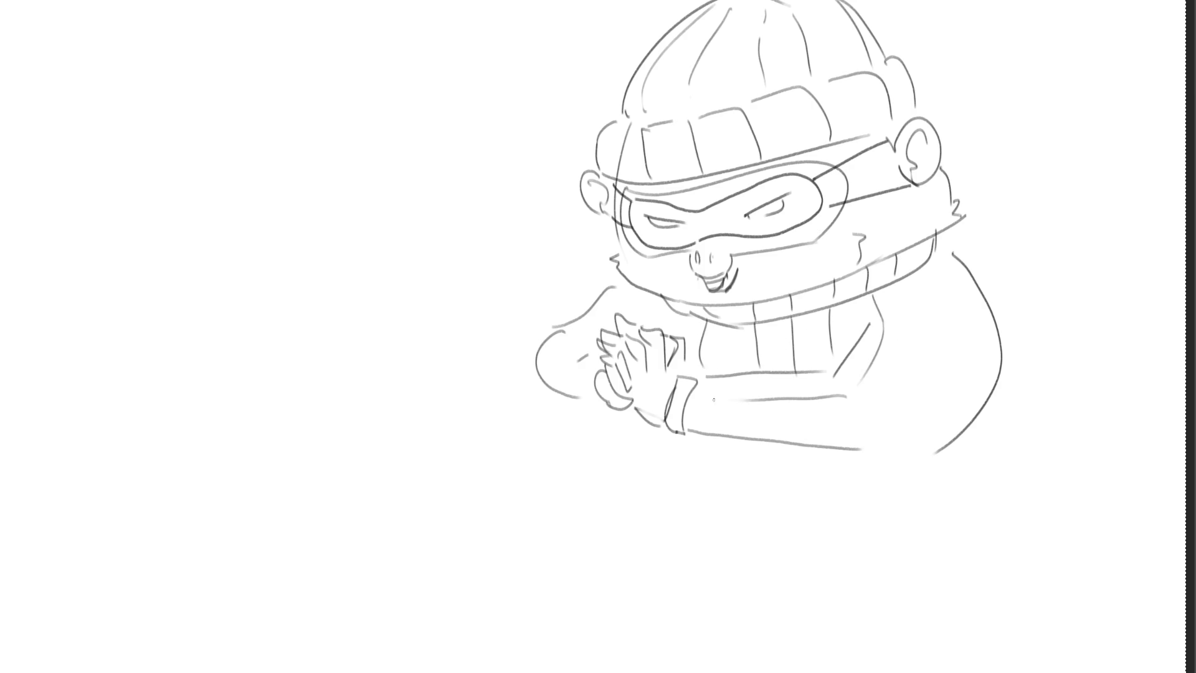
pyautogui.moveTo(692, 417); pyautogui.dragTo(901, 409)
pyautogui.moveTo(915, 284); pyautogui.dragTo(933, 311)
pyautogui.moveTo(942, 325); pyautogui.dragTo(917, 418)
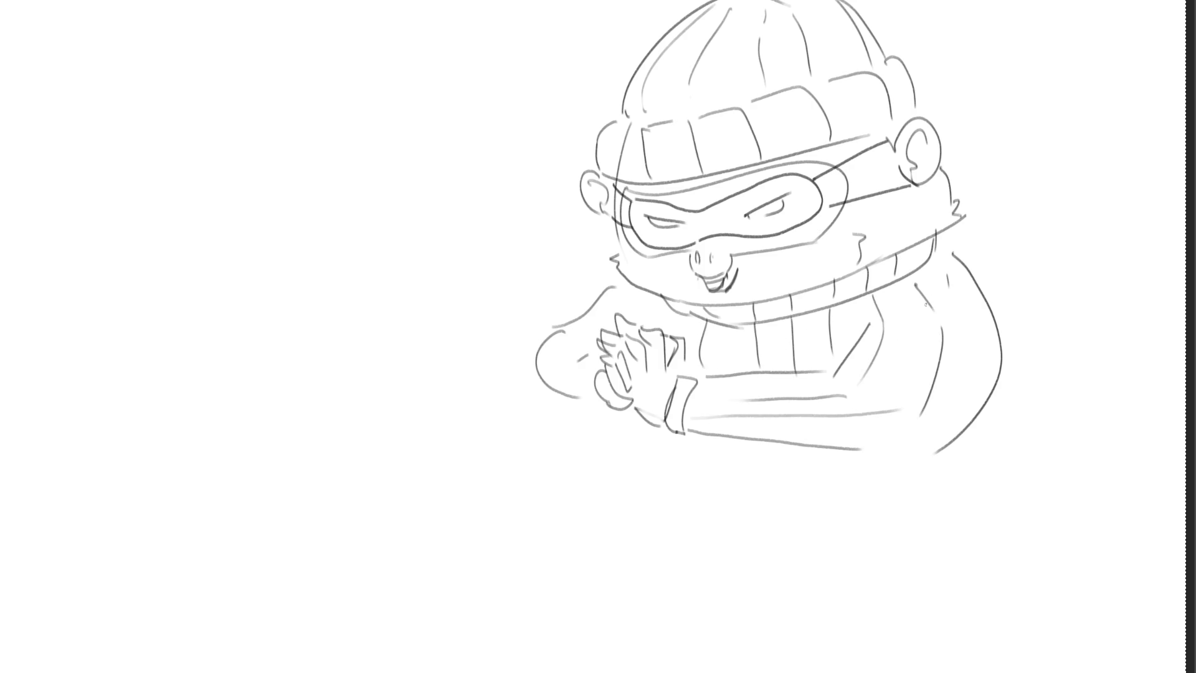
# Add an arc and fist lines over the left hand
pyautogui.moveTo(659, 306); pyautogui.dragTo(591, 325)
pyautogui.moveTo(576, 338)
pyautogui.mouseDown()
pyautogui.moveTo(547, 359)
pyautogui.moveTo(578, 374)
pyautogui.mouseUp()
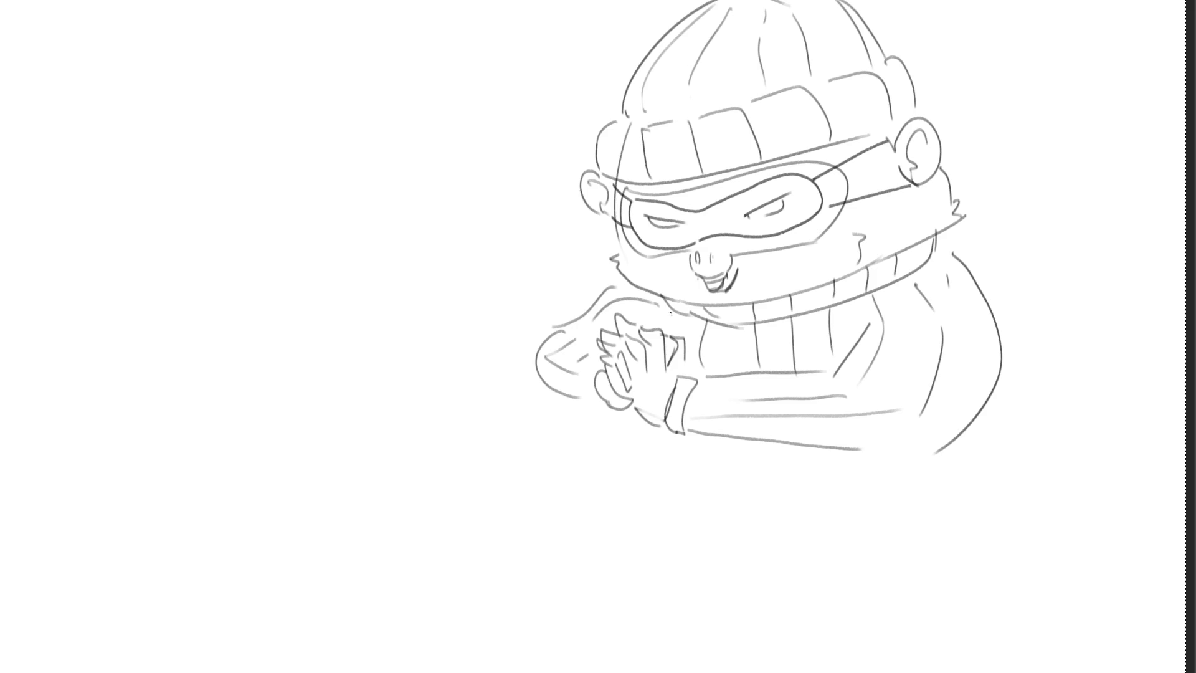
pyautogui.moveTo(658, 313); pyautogui.dragTo(671, 346)
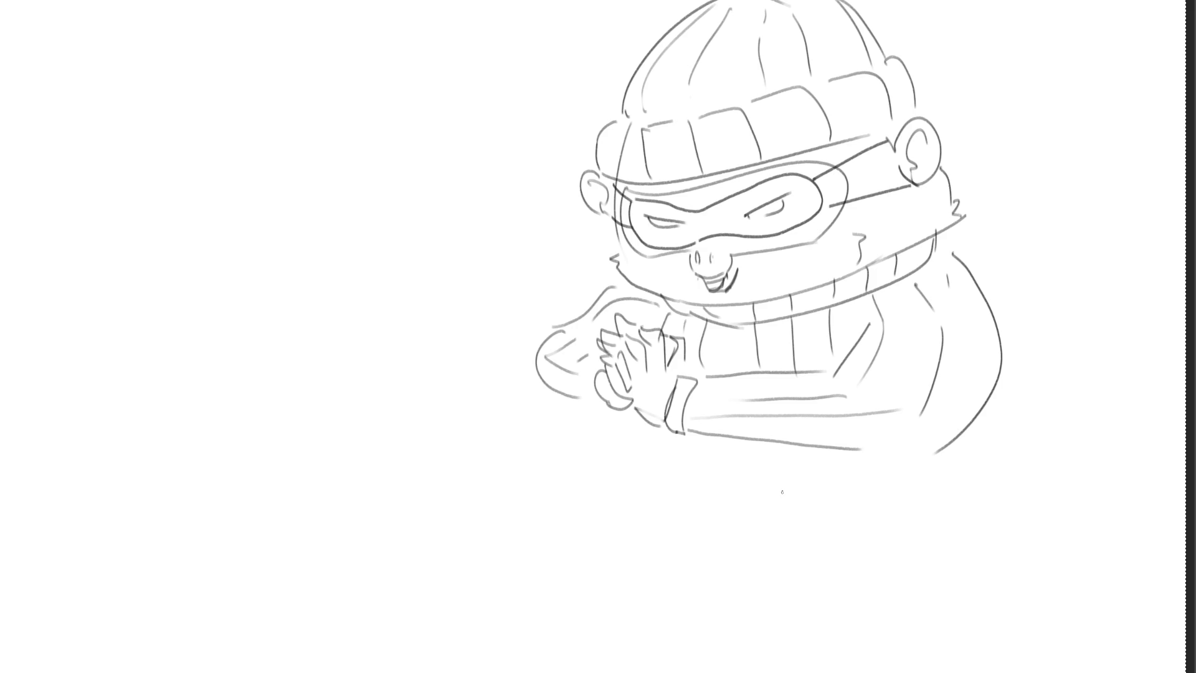
# Draw a line below the forearm and the round belly's left and right curves
pyautogui.moveTo(653, 435); pyautogui.dragTo(787, 452)
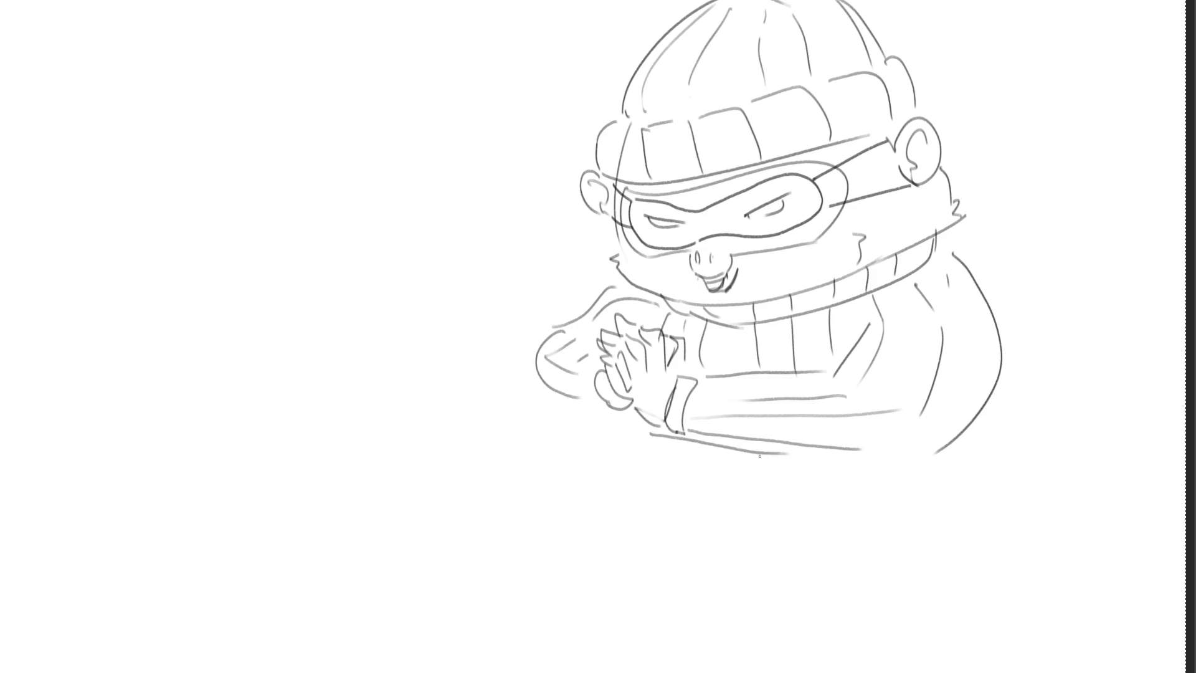
pyautogui.moveTo(650, 432)
pyautogui.mouseDown()
pyautogui.moveTo(631, 433)
pyautogui.moveTo(667, 568)
pyautogui.mouseUp()
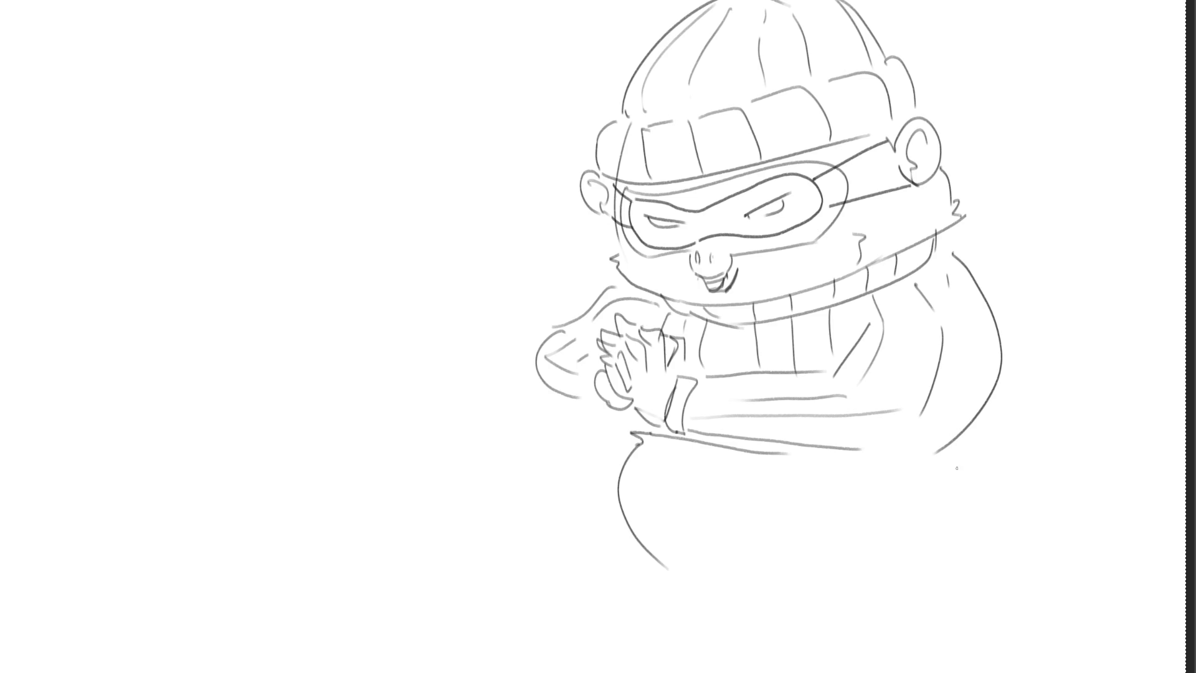
pyautogui.moveTo(954, 447); pyautogui.dragTo(967, 565)
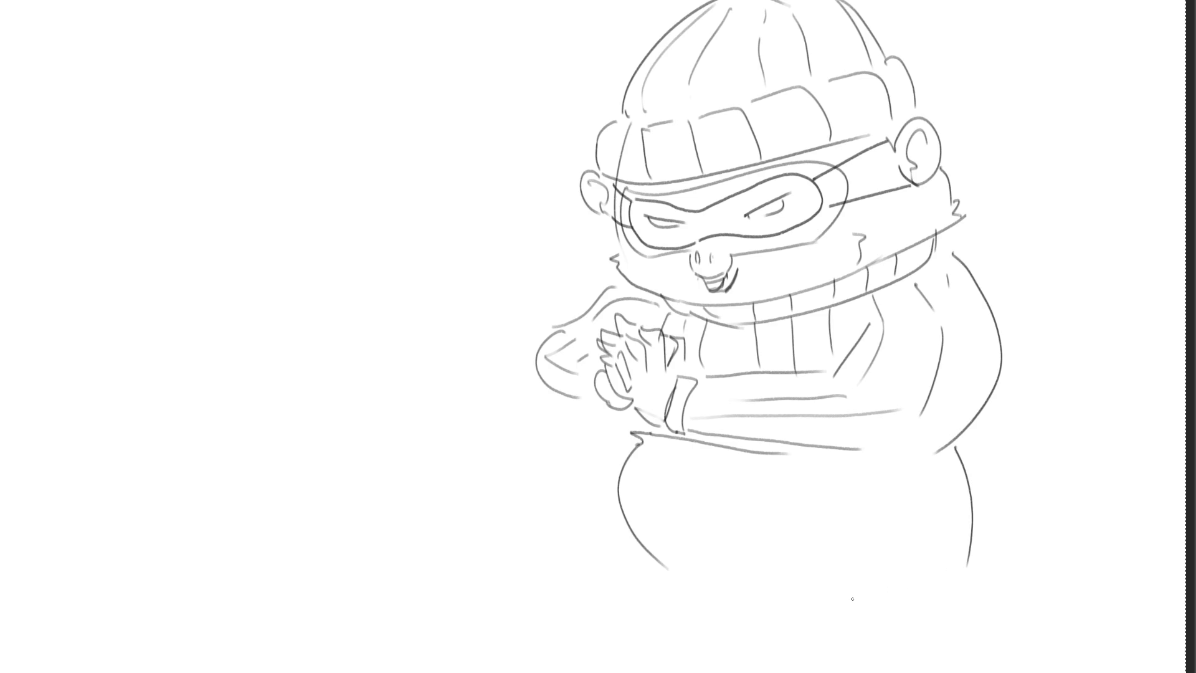
pyautogui.moveTo(685, 576)
pyautogui.mouseDown()
pyautogui.moveTo(685, 591)
pyautogui.moveTo(721, 613)
pyautogui.mouseUp()
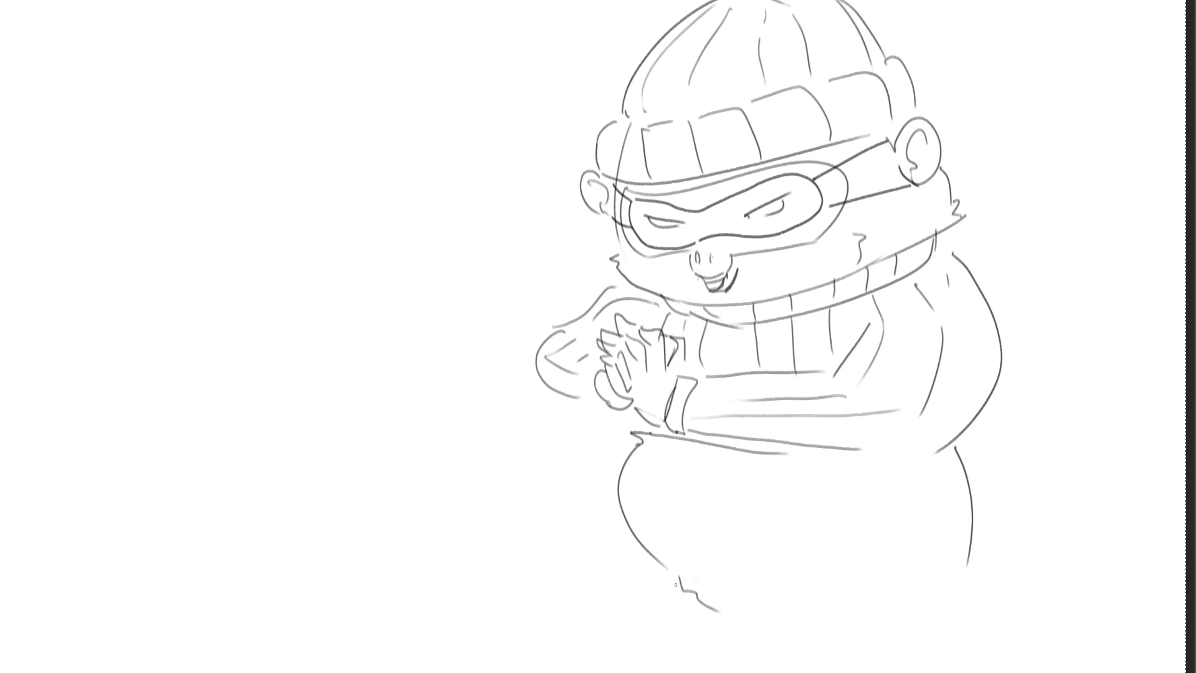
# Draw both legs with small toe-looped feet, then a long curled tail on the right
pyautogui.moveTo(624, 526)
pyautogui.mouseDown()
pyautogui.moveTo(694, 651)
pyautogui.moveTo(667, 671)
pyautogui.moveTo(729, 671)
pyautogui.moveTo(726, 651)
pyautogui.moveTo(812, 643)
pyautogui.moveTo(828, 671)
pyautogui.moveTo(879, 667)
pyautogui.moveTo(896, 628)
pyautogui.moveTo(968, 551)
pyautogui.mouseUp()
pyautogui.moveTo(968, 551); pyautogui.dragTo(941, 587)
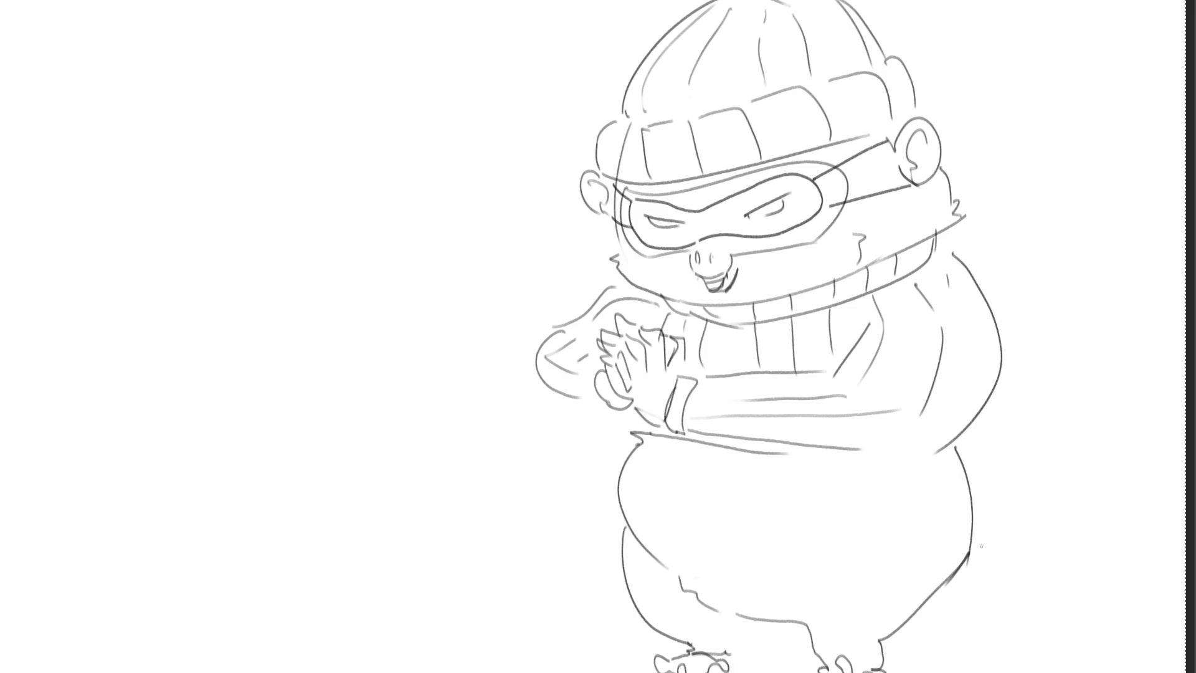
pyautogui.hotkey('ctrl', 'z')
pyautogui.hotkey('ctrl', 'z')
pyautogui.hotkey('ctrl', 'z')
pyautogui.moveTo(975, 539); pyautogui.dragTo(929, 672)
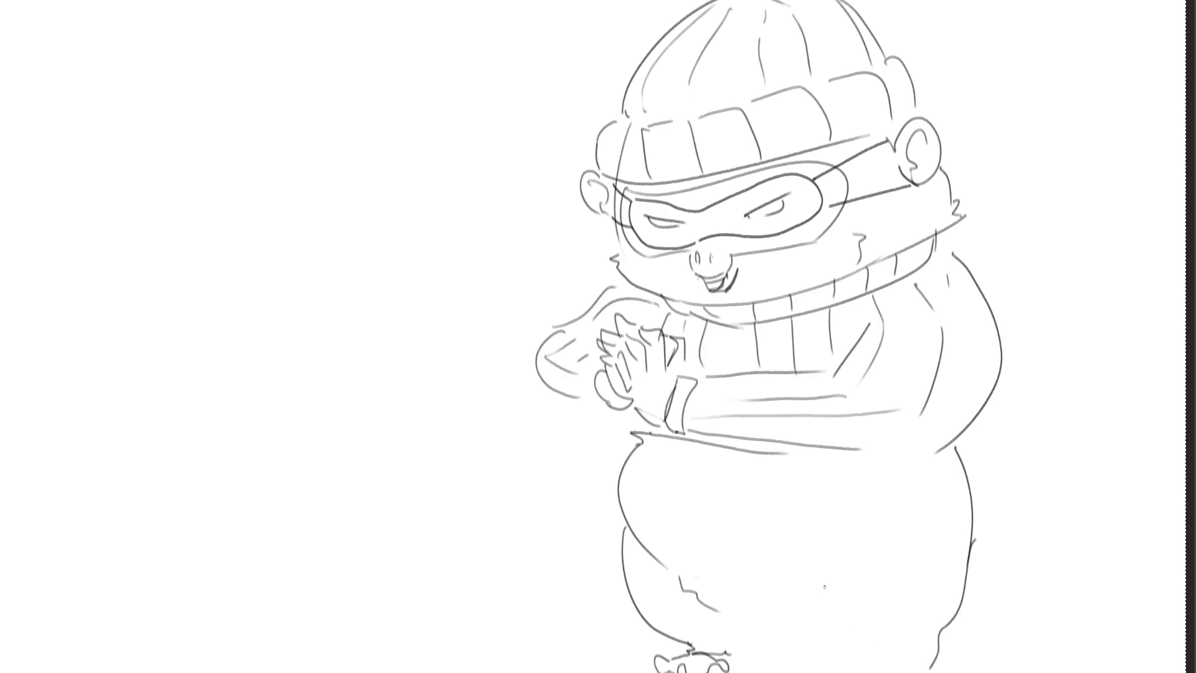
pyautogui.moveTo(824, 586)
pyautogui.mouseDown()
pyautogui.moveTo(886, 670)
pyautogui.moveTo(942, 655)
pyautogui.mouseUp()
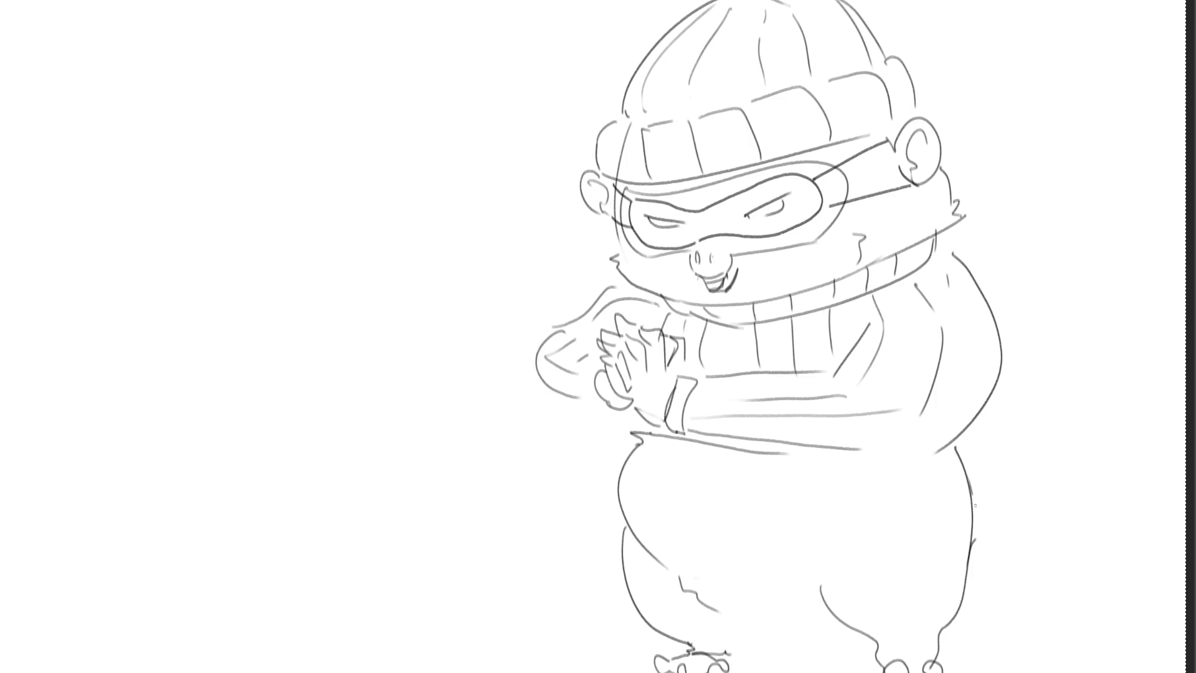
pyautogui.moveTo(972, 498)
pyautogui.mouseDown()
pyautogui.moveTo(1100, 498)
pyautogui.moveTo(1082, 226)
pyautogui.moveTo(1149, 345)
pyautogui.moveTo(1079, 305)
pyautogui.moveTo(1014, 594)
pyautogui.moveTo(987, 598)
pyautogui.mouseUp()
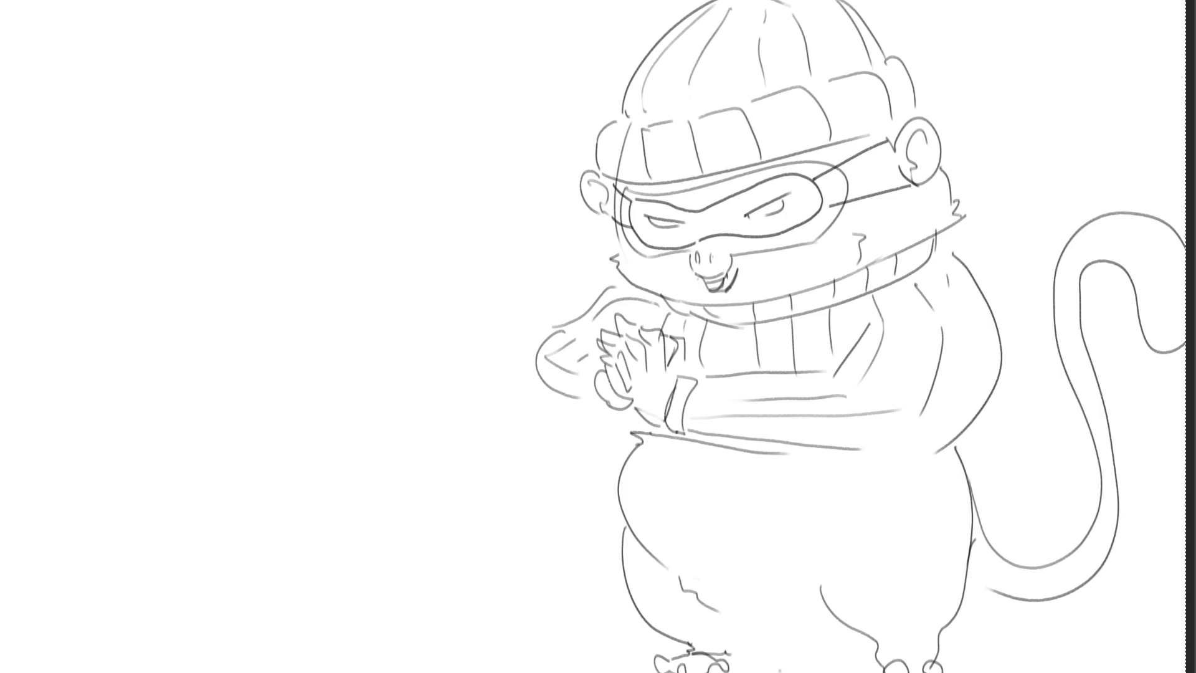
# Draw the shorts' waistband along the belly bottom and the lower edge of a shorts leg
pyautogui.moveTo(624, 525)
pyautogui.mouseDown()
pyautogui.moveTo(710, 583)
pyautogui.moveTo(879, 564)
pyautogui.moveTo(975, 532)
pyautogui.moveTo(827, 586)
pyautogui.moveTo(787, 628)
pyautogui.moveTo(717, 607)
pyautogui.moveTo(693, 574)
pyautogui.mouseUp()
pyautogui.moveTo(734, 644)
pyautogui.mouseDown()
pyautogui.moveTo(757, 624)
pyautogui.moveTo(841, 620)
pyautogui.mouseUp()
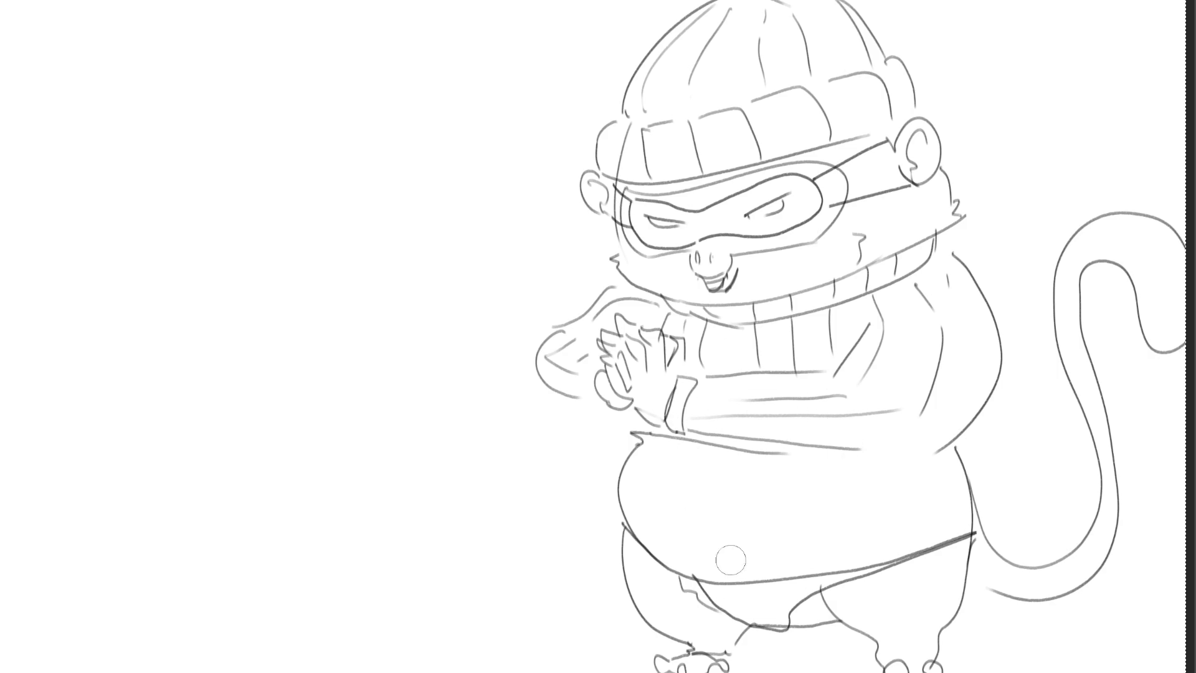
# Fill the shorts solid black with a light grey leg edge, then fade the hand and wrist sketch lines
pyautogui.moveTo(622, 540)
pyautogui.mouseDown()
pyautogui.moveTo(747, 567)
pyautogui.moveTo(976, 544)
pyautogui.moveTo(962, 573)
pyautogui.moveTo(754, 627)
pyautogui.moveTo(697, 592)
pyautogui.moveTo(809, 601)
pyautogui.moveTo(790, 610)
pyautogui.moveTo(959, 558)
pyautogui.mouseUp()
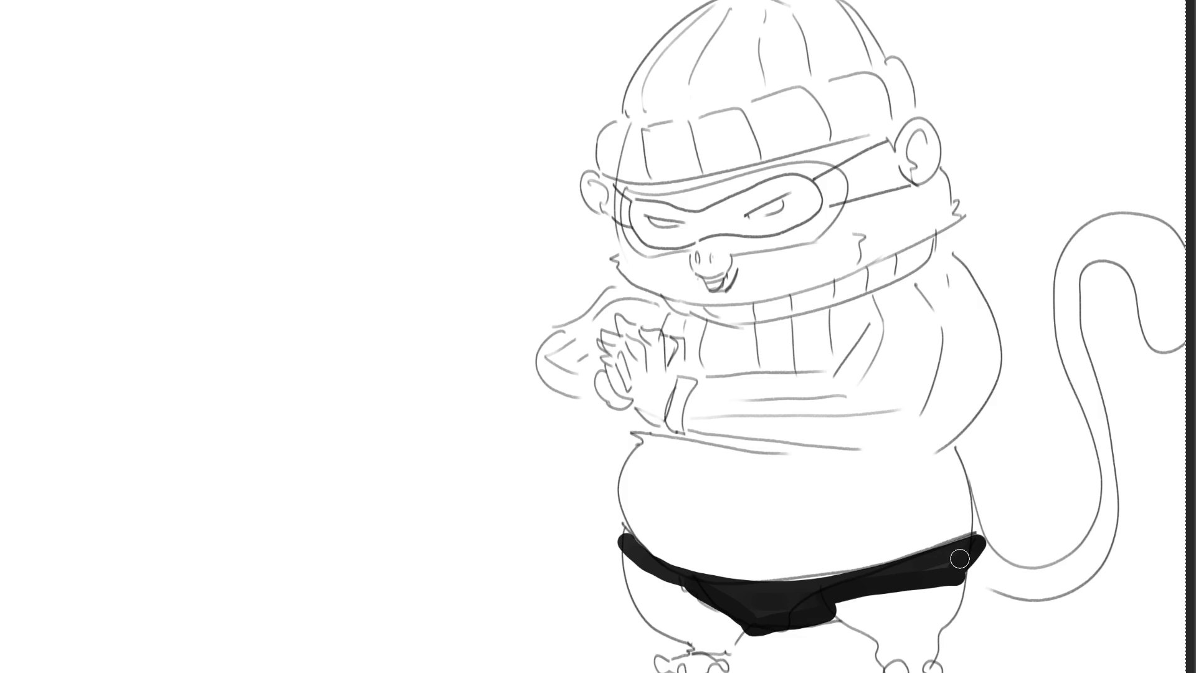
pyautogui.moveTo(630, 551)
pyautogui.mouseDown()
pyautogui.moveTo(670, 626)
pyautogui.moveTo(714, 638)
pyautogui.moveTo(704, 598)
pyautogui.moveTo(691, 622)
pyautogui.moveTo(648, 582)
pyautogui.moveTo(704, 620)
pyautogui.mouseUp()
pyautogui.moveTo(825, 607)
pyautogui.mouseDown()
pyautogui.moveTo(879, 645)
pyautogui.moveTo(920, 651)
pyautogui.moveTo(962, 582)
pyautogui.moveTo(900, 645)
pyautogui.moveTo(934, 592)
pyautogui.moveTo(874, 599)
pyautogui.moveTo(897, 626)
pyautogui.moveTo(856, 614)
pyautogui.mouseUp()
pyautogui.moveTo(772, 634)
pyautogui.mouseDown()
pyautogui.moveTo(741, 630)
pyautogui.moveTo(835, 634)
pyautogui.mouseUp()
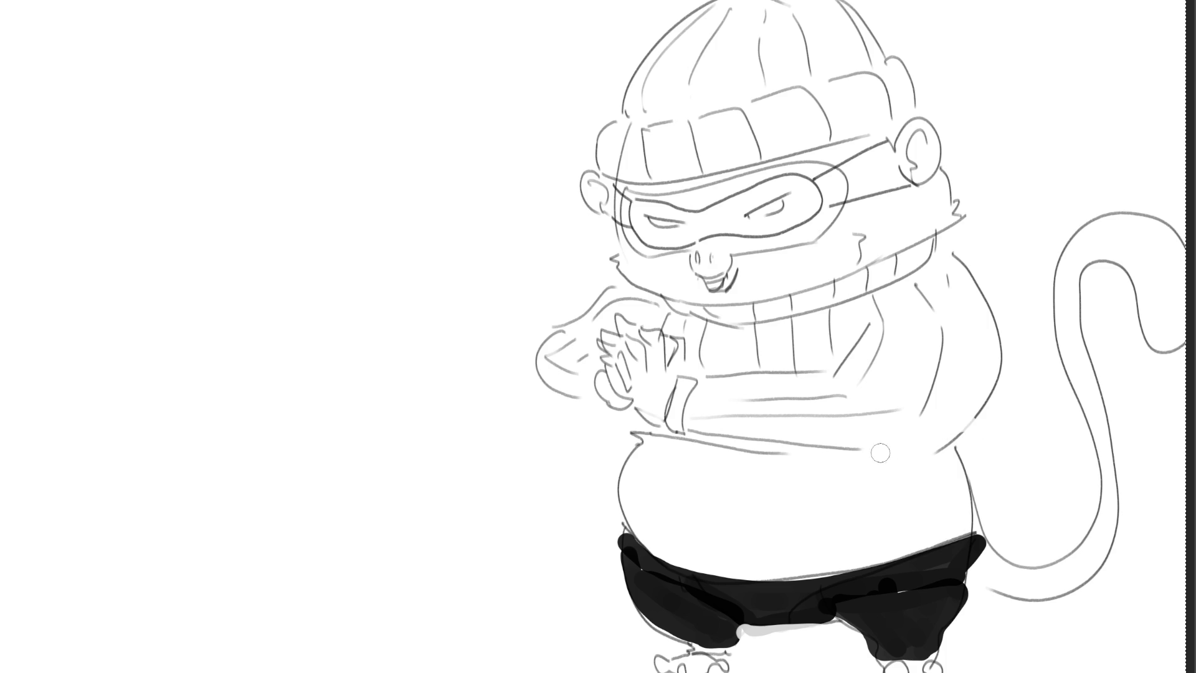
pyautogui.moveTo(825, 357)
pyautogui.mouseDown()
pyautogui.moveTo(641, 342)
pyautogui.moveTo(623, 386)
pyautogui.moveTo(685, 399)
pyautogui.moveTo(697, 449)
pyautogui.moveTo(859, 450)
pyautogui.mouseUp()
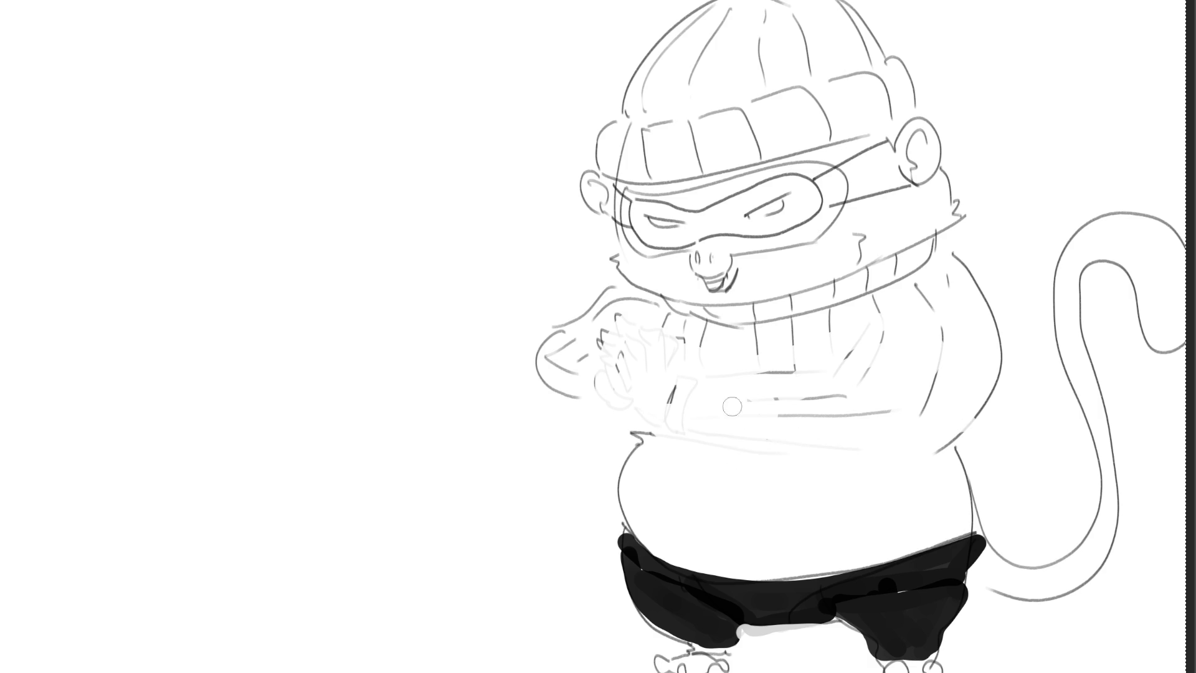
# Fade the sweater and left arm outlines, then paint a hook and triangle left of the face
pyautogui.moveTo(930, 409)
pyautogui.mouseDown()
pyautogui.moveTo(966, 408)
pyautogui.moveTo(884, 390)
pyautogui.moveTo(980, 396)
pyautogui.moveTo(984, 269)
pyautogui.mouseUp()
pyautogui.moveTo(601, 339)
pyautogui.mouseDown()
pyautogui.moveTo(605, 298)
pyautogui.moveTo(578, 383)
pyautogui.moveTo(581, 318)
pyautogui.moveTo(627, 305)
pyautogui.moveTo(616, 363)
pyautogui.moveTo(553, 345)
pyautogui.mouseUp()
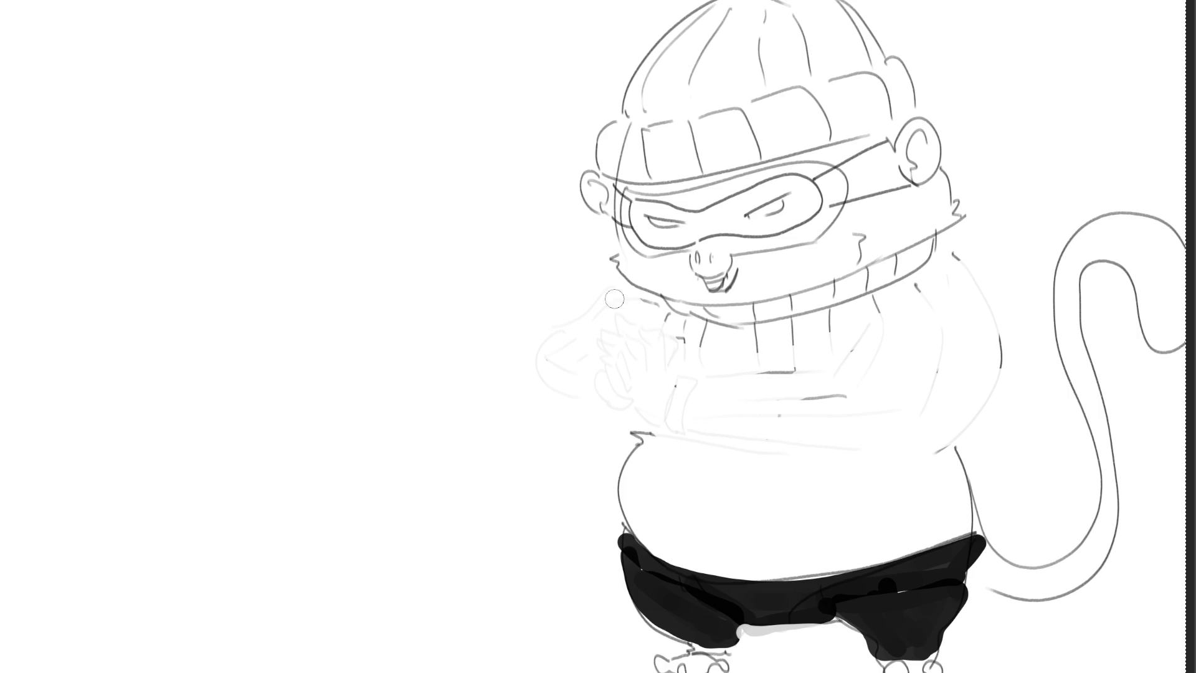
pyautogui.moveTo(553, 244)
pyautogui.mouseDown()
pyautogui.moveTo(582, 252)
pyautogui.moveTo(572, 287)
pyautogui.mouseUp()
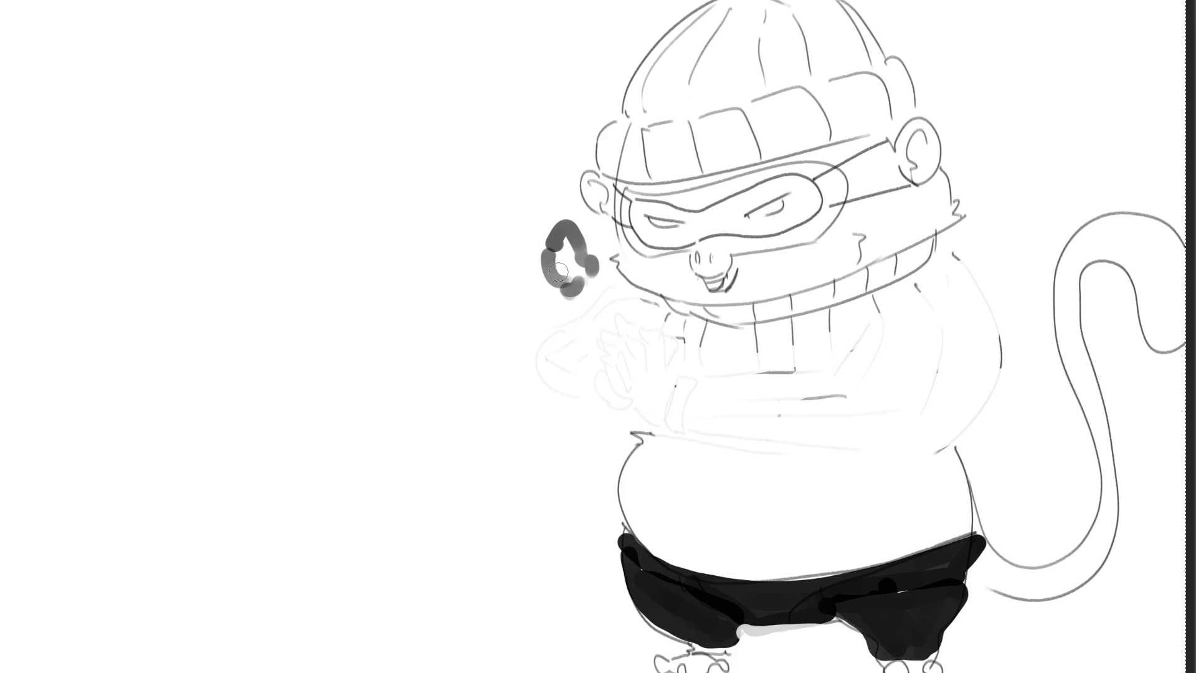
pyautogui.moveTo(564, 283); pyautogui.dragTo(547, 385)
pyautogui.moveTo(576, 283); pyautogui.dragTo(614, 355)
pyautogui.moveTo(561, 387); pyautogui.dragTo(638, 374)
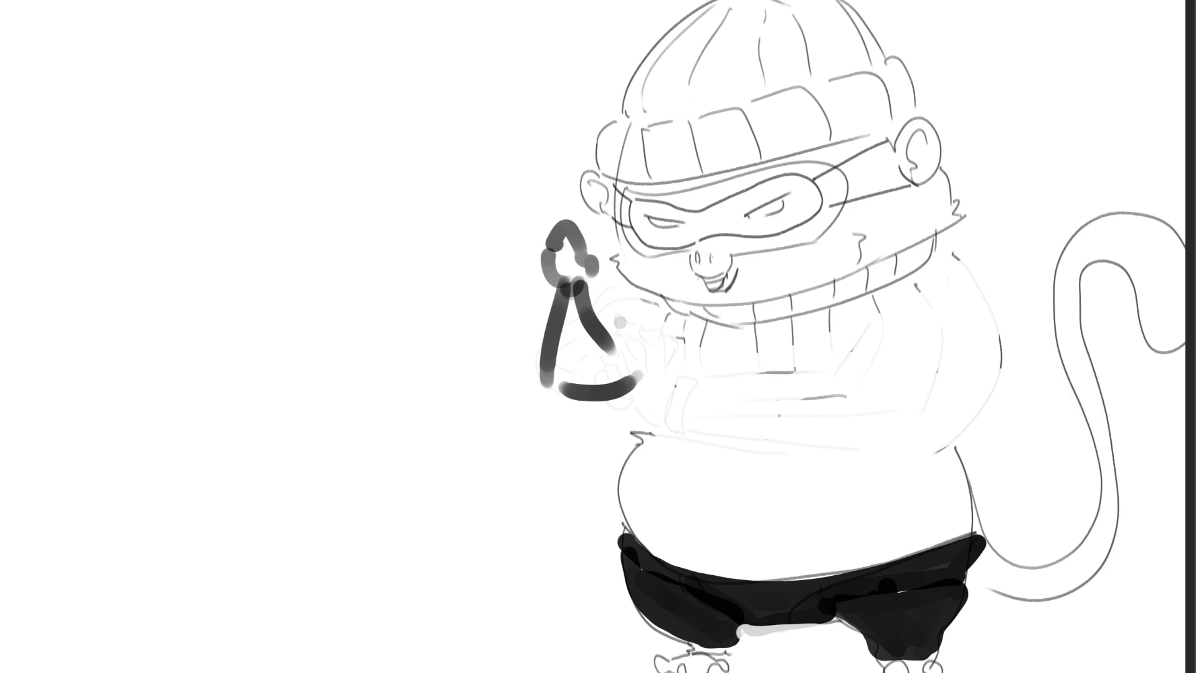
# Fill the eye mask solid black and erase the dark strokes left of the face with a large eraser
pyautogui.moveTo(639, 216)
pyautogui.mouseDown()
pyautogui.moveTo(648, 238)
pyautogui.moveTo(669, 242)
pyautogui.moveTo(707, 218)
pyautogui.moveTo(660, 210)
pyautogui.moveTo(701, 222)
pyautogui.moveTo(775, 182)
pyautogui.moveTo(804, 192)
pyautogui.moveTo(786, 220)
pyautogui.moveTo(717, 232)
pyautogui.moveTo(788, 184)
pyautogui.moveTo(791, 221)
pyautogui.moveTo(810, 187)
pyautogui.moveTo(810, 207)
pyautogui.mouseUp()
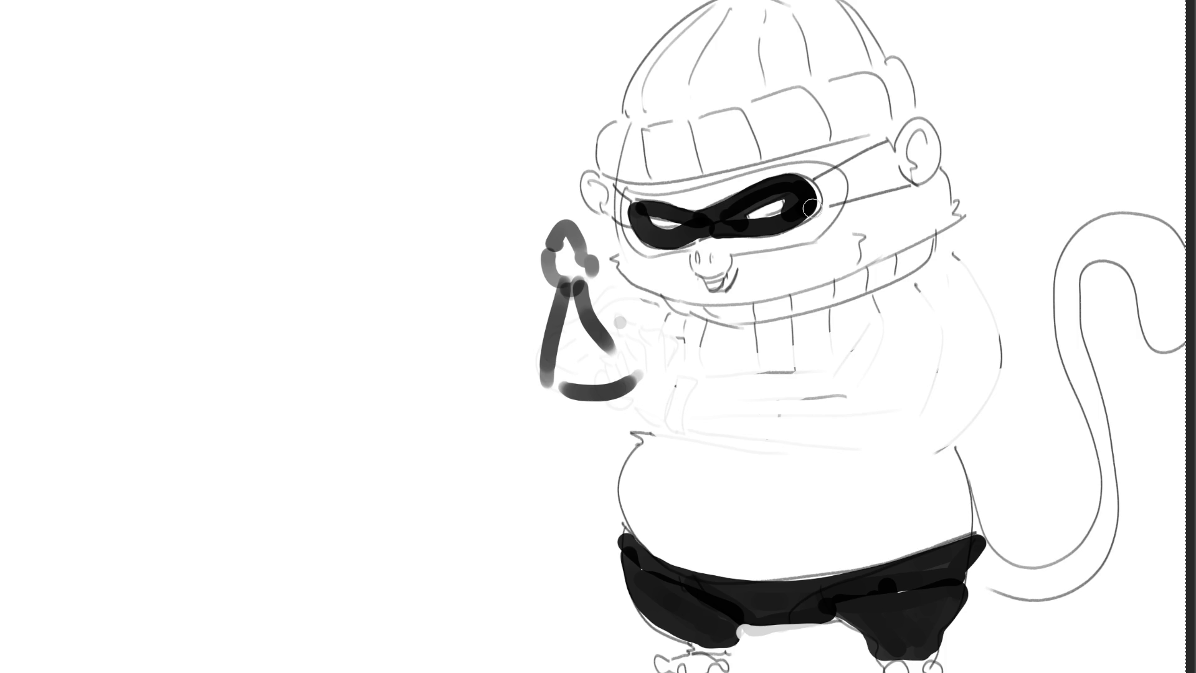
pyautogui.press('e')
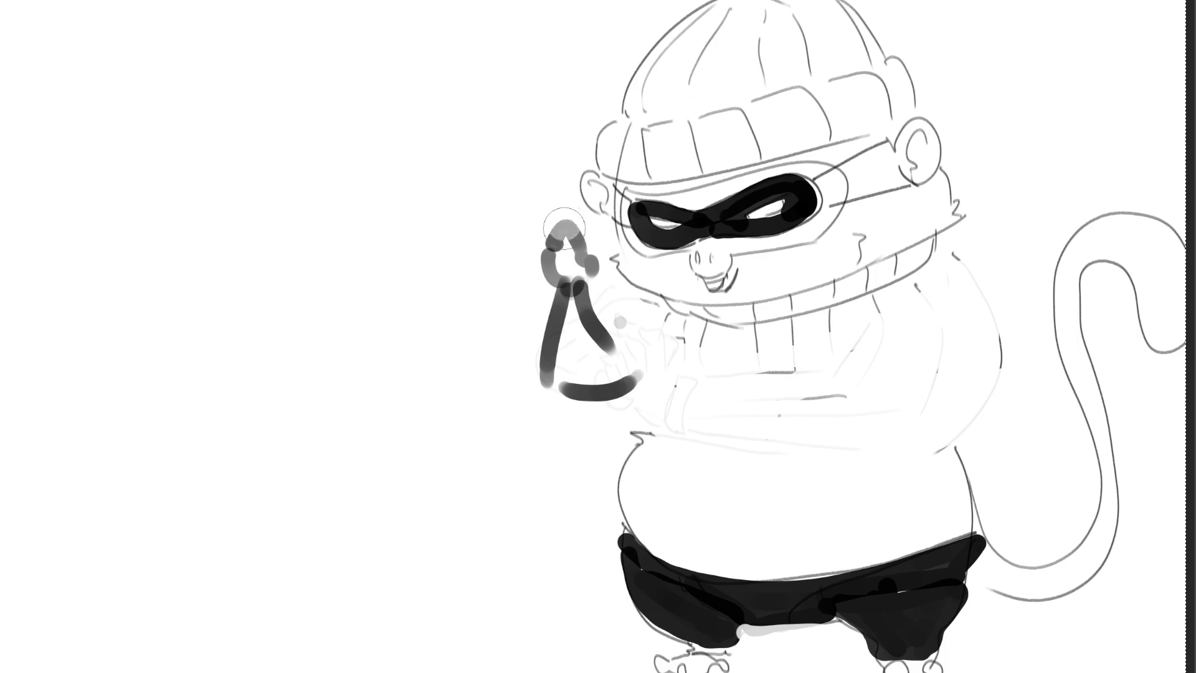
pyautogui.moveTo(567, 230)
pyautogui.mouseDown()
pyautogui.moveTo(596, 299)
pyautogui.moveTo(530, 283)
pyautogui.moveTo(563, 373)
pyautogui.moveTo(640, 408)
pyautogui.mouseUp()
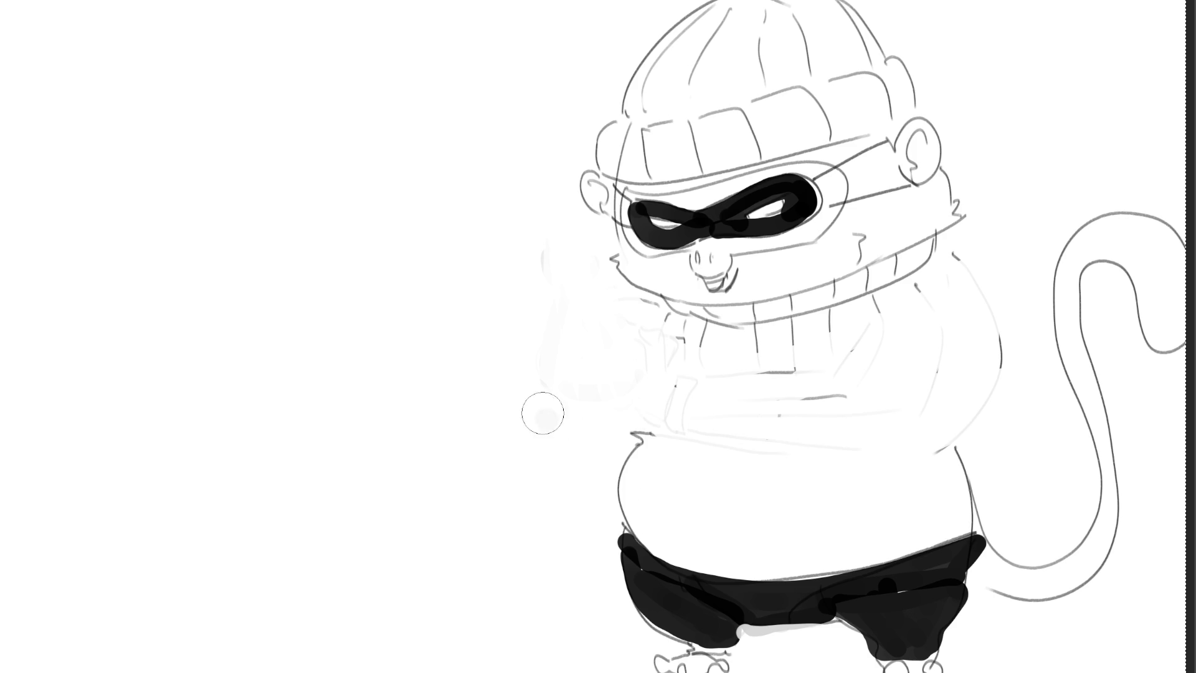
# With a much smaller brush, draw the outstretched forearm and fingers gripping a loot sack's rim, neck and side
pyautogui.press('[')
pyautogui.press('[')
pyautogui.press('[')
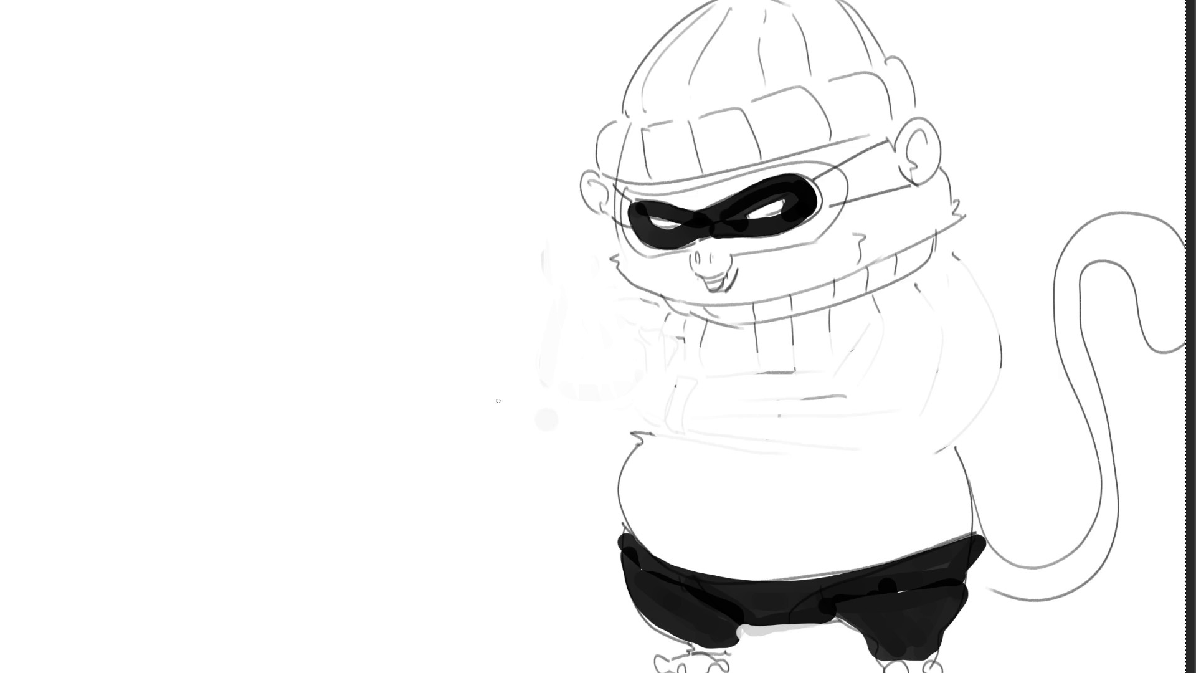
pyautogui.moveTo(472, 384)
pyautogui.mouseDown()
pyautogui.moveTo(462, 398)
pyautogui.moveTo(534, 417)
pyautogui.moveTo(623, 396)
pyautogui.moveTo(511, 379)
pyautogui.mouseUp()
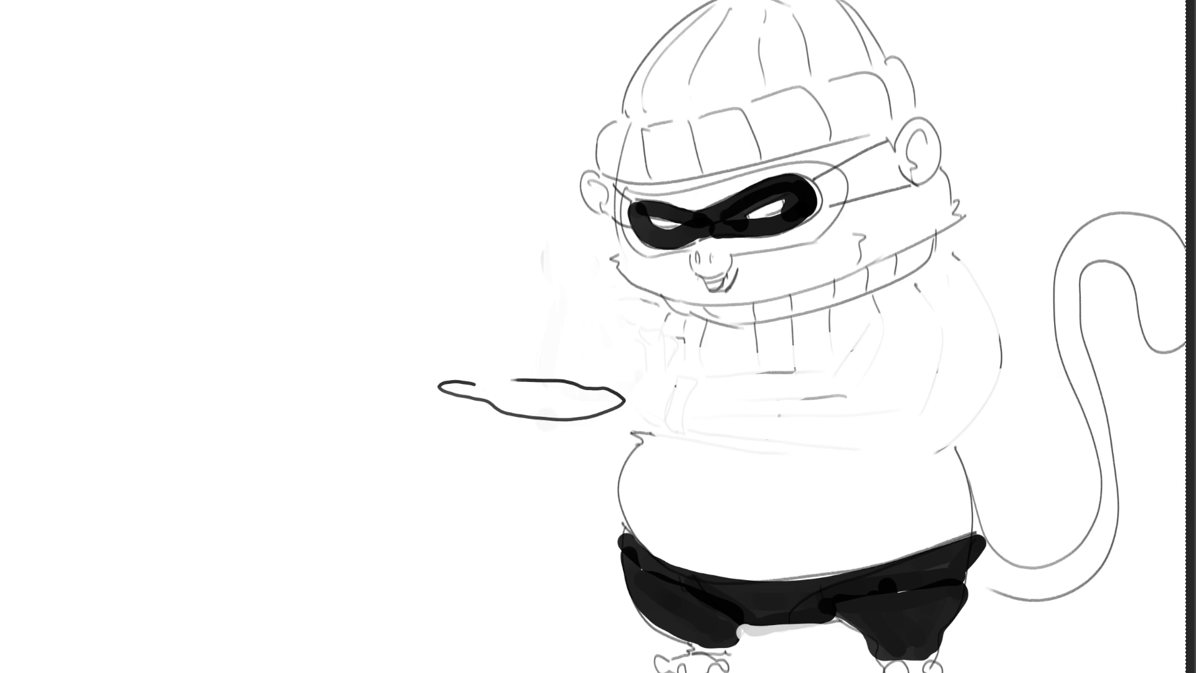
pyautogui.moveTo(475, 374)
pyautogui.mouseDown()
pyautogui.moveTo(510, 381)
pyautogui.moveTo(519, 366)
pyautogui.moveTo(473, 380)
pyautogui.moveTo(517, 374)
pyautogui.moveTo(647, 305)
pyautogui.mouseUp()
pyautogui.moveTo(529, 374); pyautogui.dragTo(624, 366)
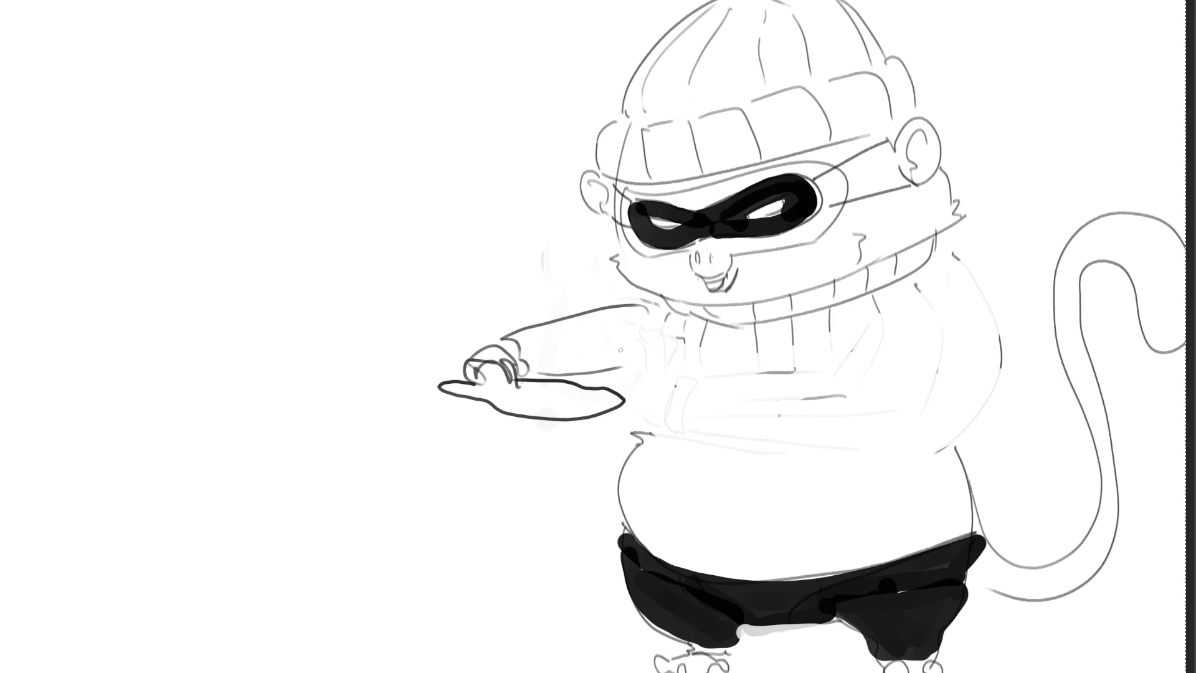
pyautogui.moveTo(519, 343); pyautogui.dragTo(654, 315)
pyautogui.moveTo(518, 366); pyautogui.dragTo(663, 352)
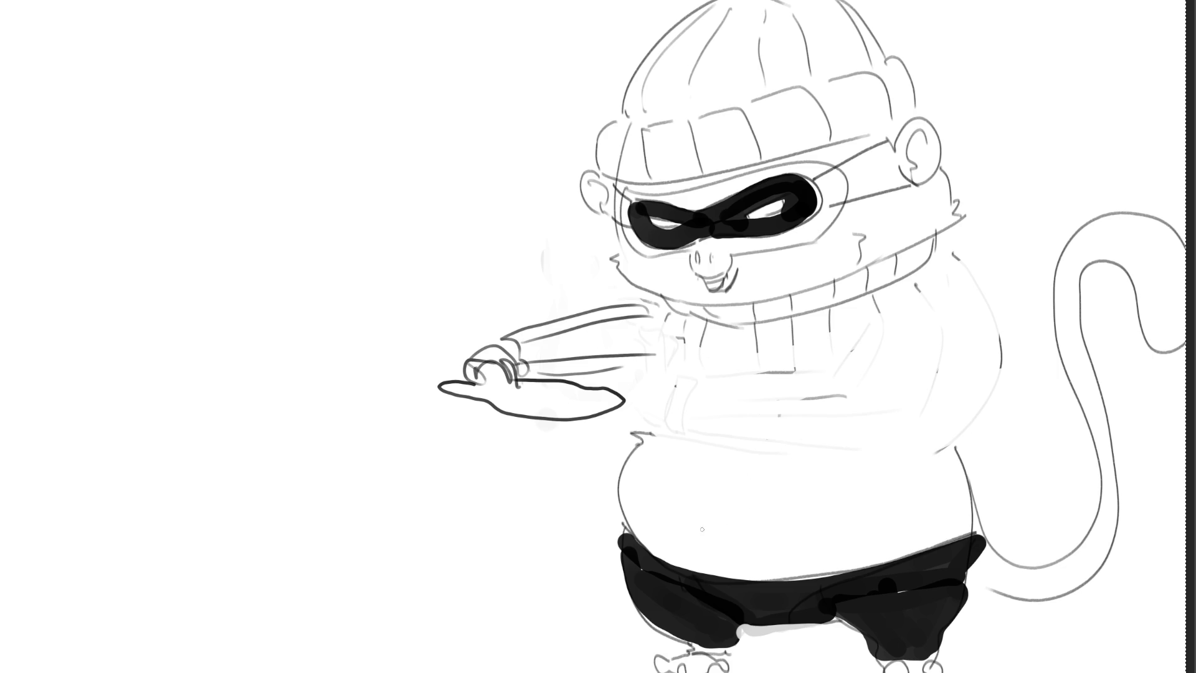
pyautogui.moveTo(429, 383)
pyautogui.mouseDown()
pyautogui.moveTo(461, 439)
pyautogui.moveTo(492, 454)
pyautogui.moveTo(588, 462)
pyautogui.mouseUp()
pyautogui.moveTo(629, 408)
pyautogui.mouseDown()
pyautogui.moveTo(532, 465)
pyautogui.moveTo(582, 467)
pyautogui.moveTo(418, 443)
pyautogui.moveTo(399, 663)
pyautogui.moveTo(616, 632)
pyautogui.mouseUp()
pyautogui.moveTo(599, 466); pyautogui.dragTo(623, 512)
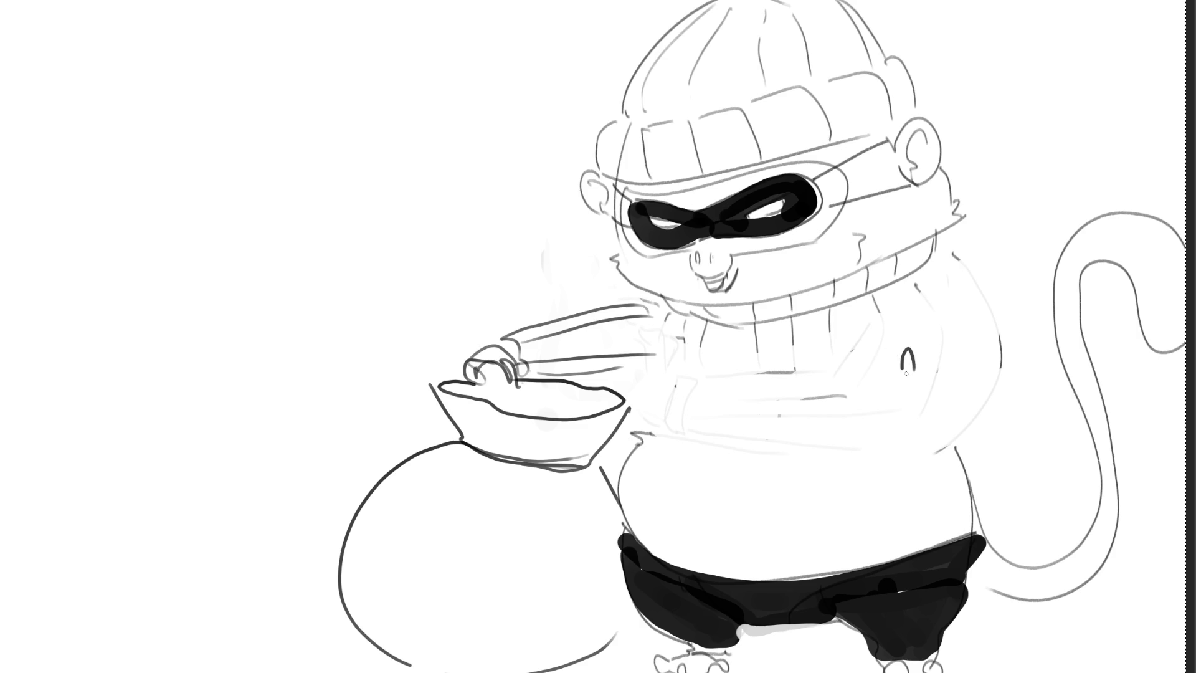
# Add a chest mark, outline the right arm from shoulder to elbow, and draw a ball above the raised hand
pyautogui.moveTo(915, 369)
pyautogui.mouseDown()
pyautogui.moveTo(925, 374)
pyautogui.moveTo(914, 390)
pyautogui.moveTo(966, 430)
pyautogui.mouseUp()
pyautogui.moveTo(993, 333); pyautogui.dragTo(977, 421)
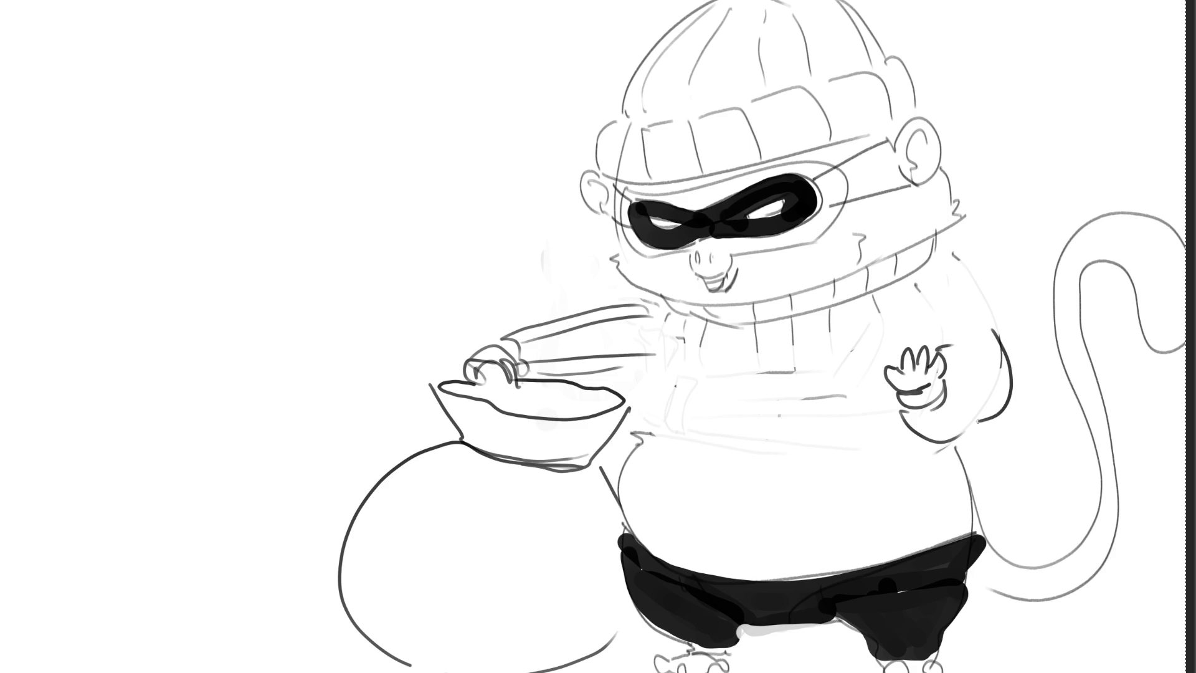
pyautogui.moveTo(956, 271); pyautogui.dragTo(996, 336)
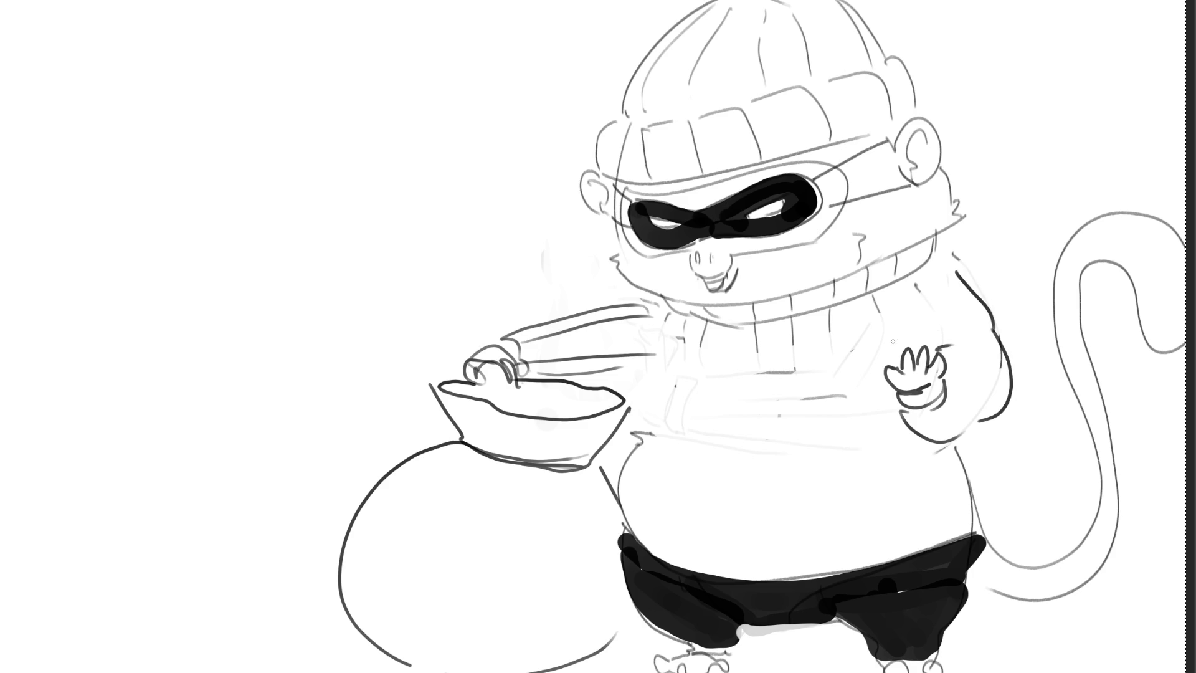
pyautogui.moveTo(890, 360)
pyautogui.mouseDown()
pyautogui.moveTo(872, 327)
pyautogui.moveTo(934, 354)
pyautogui.mouseUp()
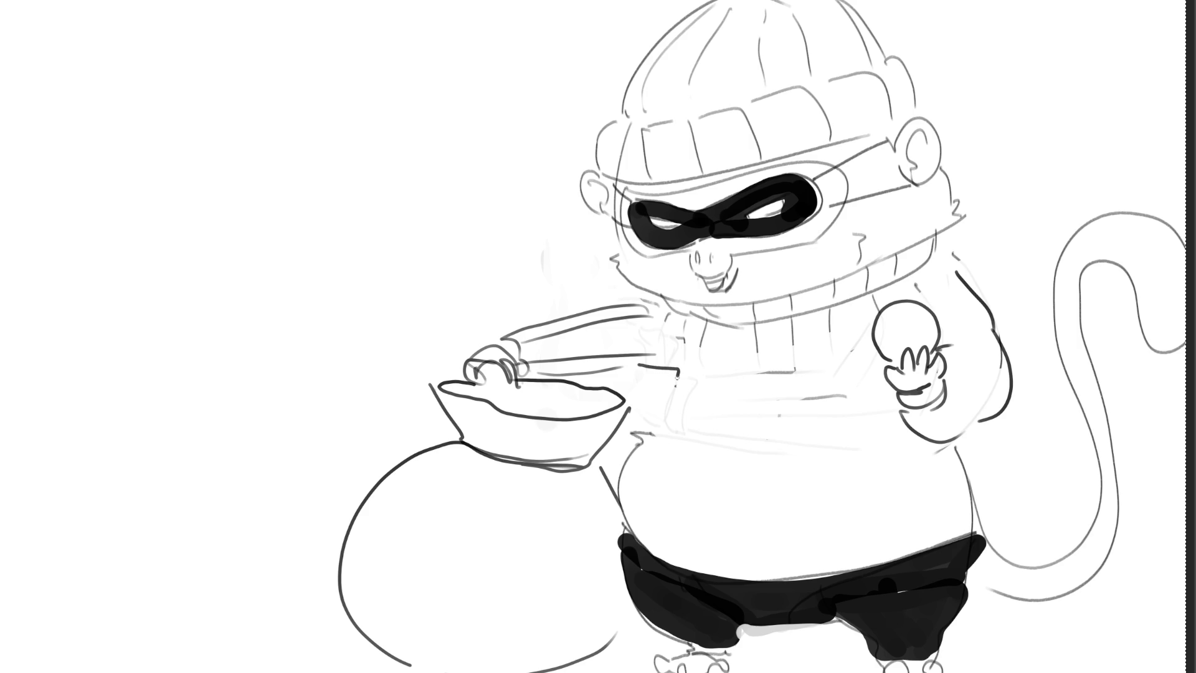
# Draw the sweater's bottom hem, close its left side, and add four rib lines to the lower band
pyautogui.moveTo(693, 402); pyautogui.dragTo(891, 400)
pyautogui.moveTo(701, 340); pyautogui.dragTo(690, 398)
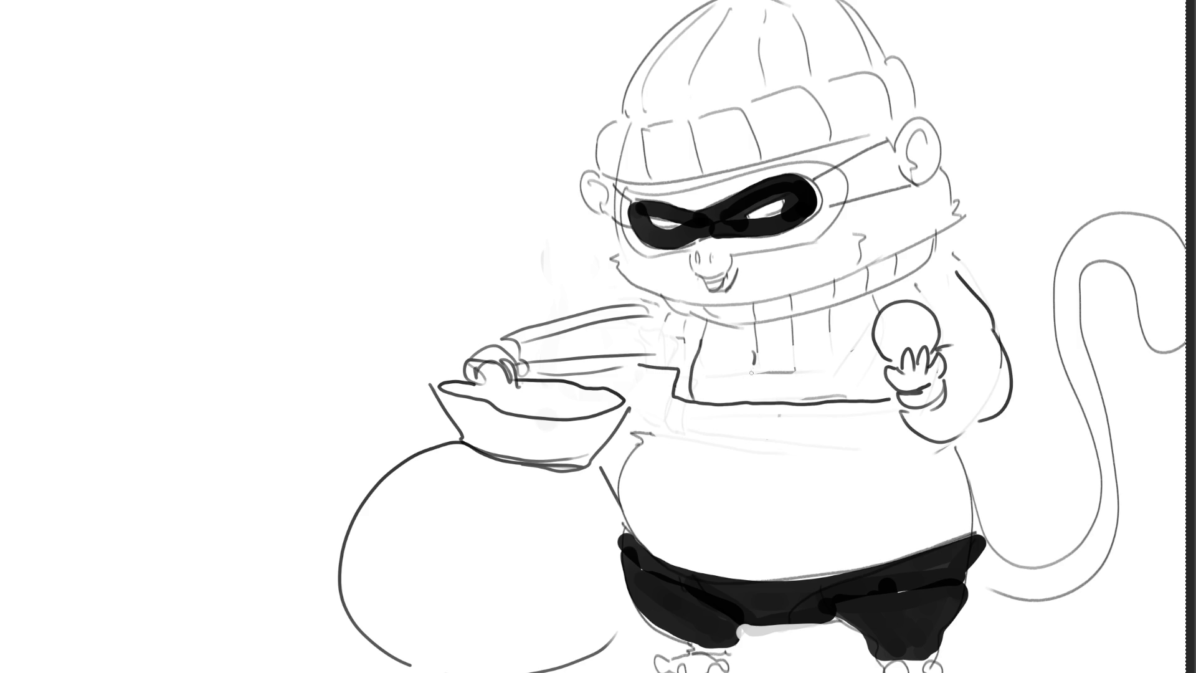
pyautogui.moveTo(751, 364); pyautogui.dragTo(752, 402)
pyautogui.moveTo(797, 346); pyautogui.dragTo(800, 397)
pyautogui.moveTo(836, 333); pyautogui.dragTo(841, 396)
pyautogui.moveTo(875, 348); pyautogui.dragTo(873, 381)
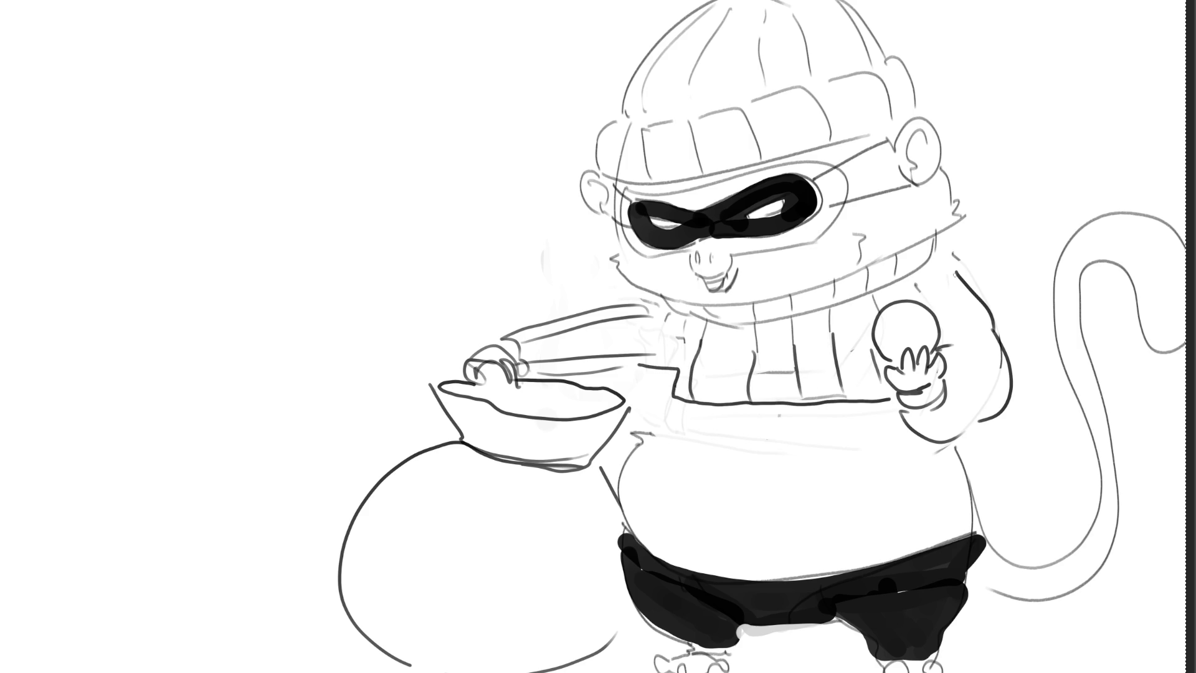
# Outline the raised right arm and forearm, redraw the belly's right edge, and draw the body's left side
pyautogui.moveTo(955, 273)
pyautogui.mouseDown()
pyautogui.moveTo(995, 374)
pyautogui.moveTo(954, 386)
pyautogui.mouseUp()
pyautogui.moveTo(933, 427); pyautogui.dragTo(998, 409)
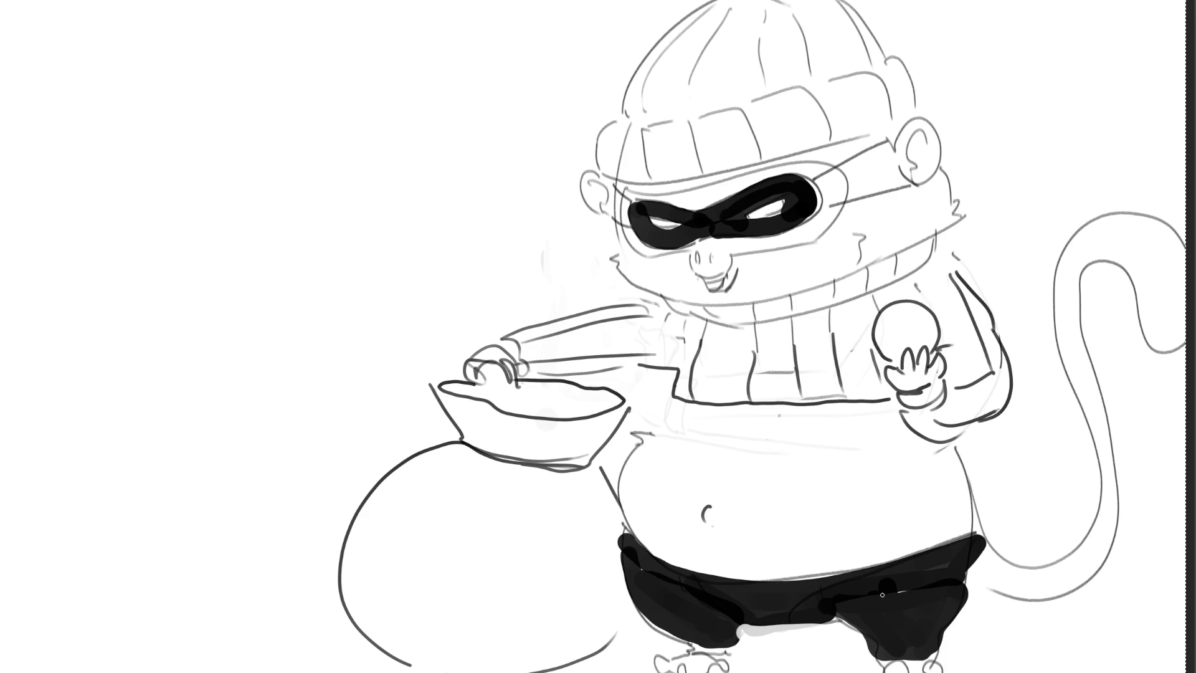
pyautogui.moveTo(974, 425); pyautogui.dragTo(969, 533)
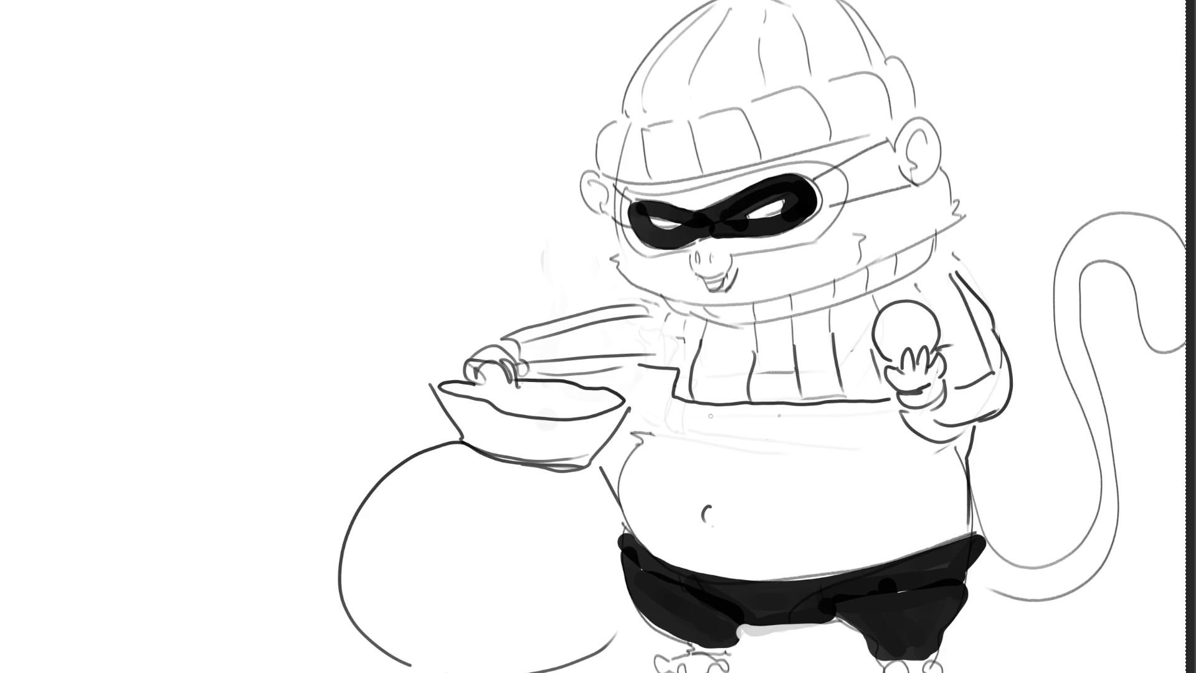
pyautogui.moveTo(668, 395); pyautogui.dragTo(660, 422)
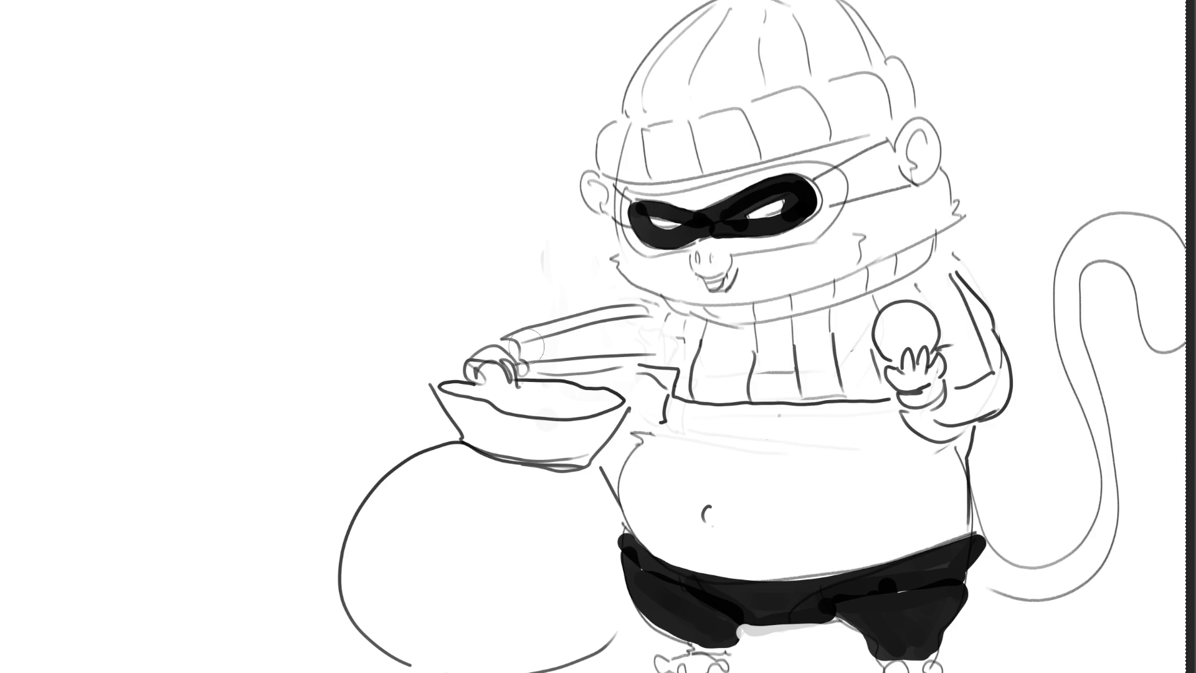
# Paint the sweater and sleeves dark grey, undo a trial hat-brim band, and dab a dark spot on the hat's left edge
pyautogui.moveTo(519, 355)
pyautogui.mouseDown()
pyautogui.moveTo(515, 339)
pyautogui.moveTo(625, 318)
pyautogui.moveTo(602, 347)
pyautogui.moveTo(532, 352)
pyautogui.moveTo(682, 376)
pyautogui.moveTo(822, 380)
pyautogui.moveTo(859, 367)
pyautogui.moveTo(704, 355)
pyautogui.moveTo(660, 311)
pyautogui.moveTo(872, 274)
pyautogui.moveTo(831, 314)
pyautogui.moveTo(859, 337)
pyautogui.moveTo(909, 283)
pyautogui.moveTo(965, 358)
pyautogui.moveTo(953, 403)
pyautogui.moveTo(987, 411)
pyautogui.moveTo(940, 280)
pyautogui.moveTo(965, 379)
pyautogui.mouseUp()
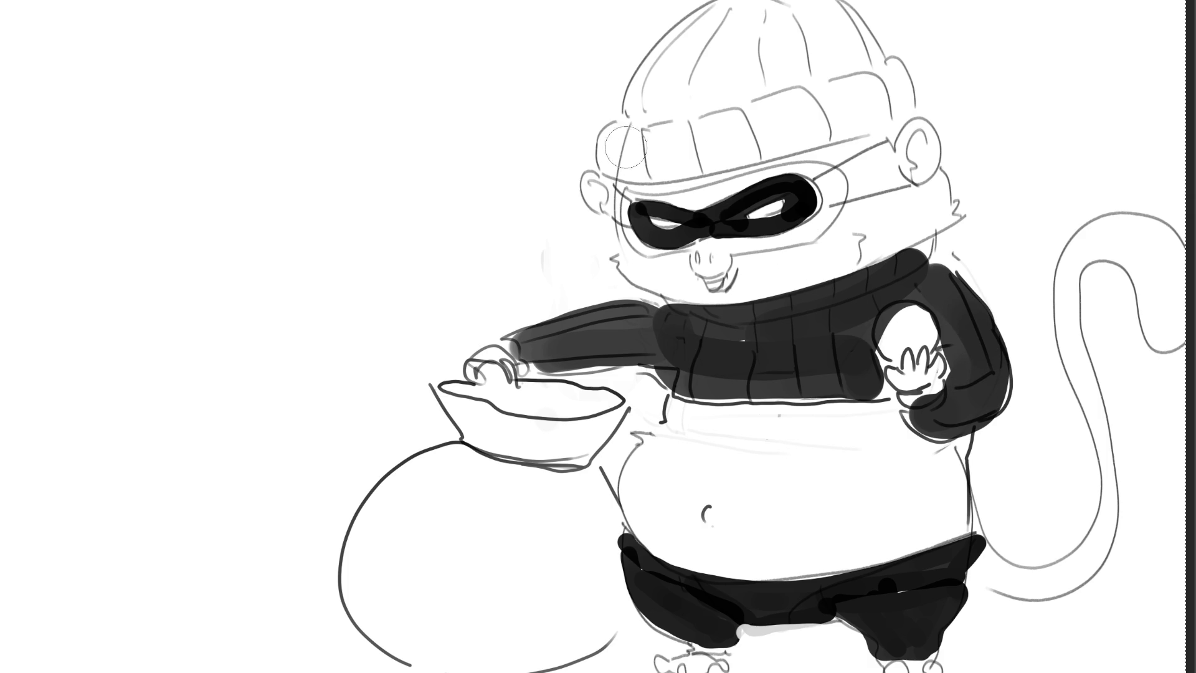
pyautogui.moveTo(615, 149)
pyautogui.mouseDown()
pyautogui.moveTo(847, 117)
pyautogui.moveTo(897, 94)
pyautogui.mouseUp()
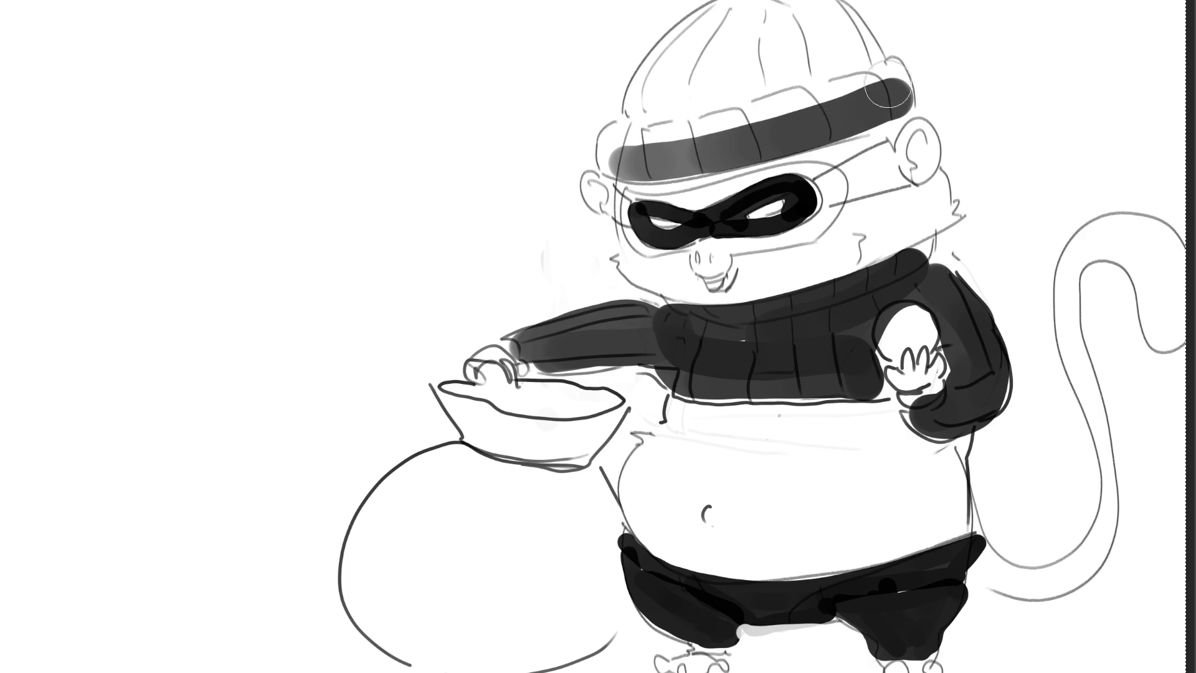
pyautogui.click(708, 42)
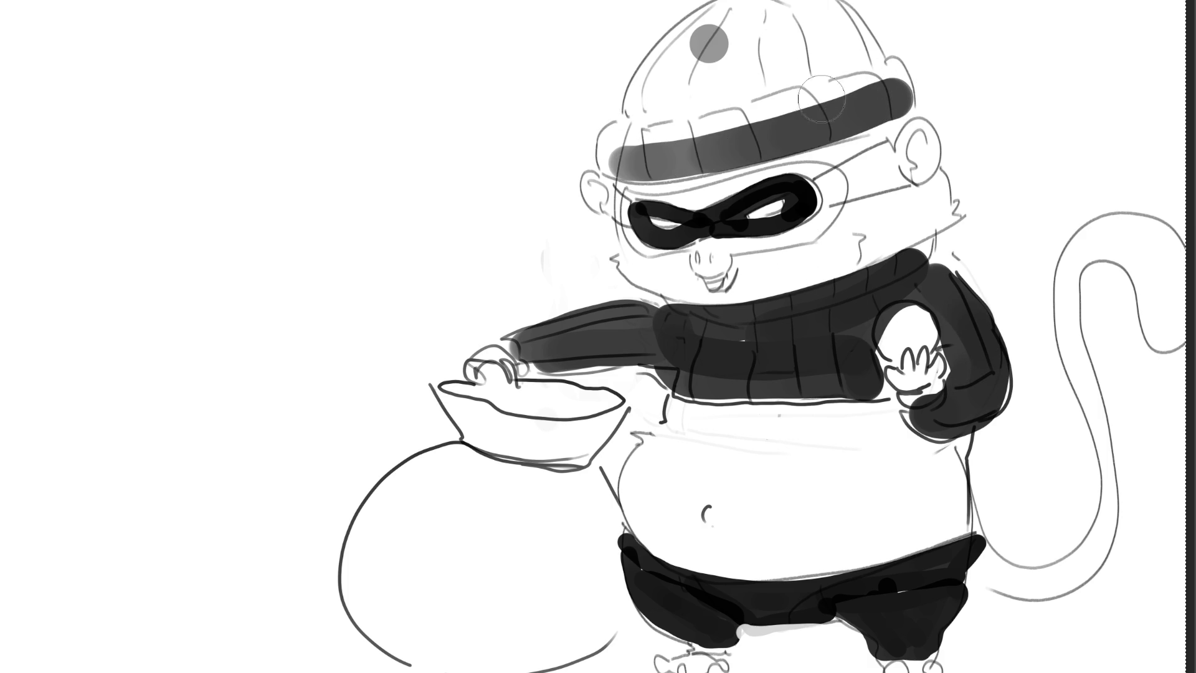
pyautogui.hotkey('ctrl', 'z')
pyautogui.hotkey('ctrl', 'z')
pyautogui.hotkey('ctrl', 'z')
pyautogui.click(625, 136)
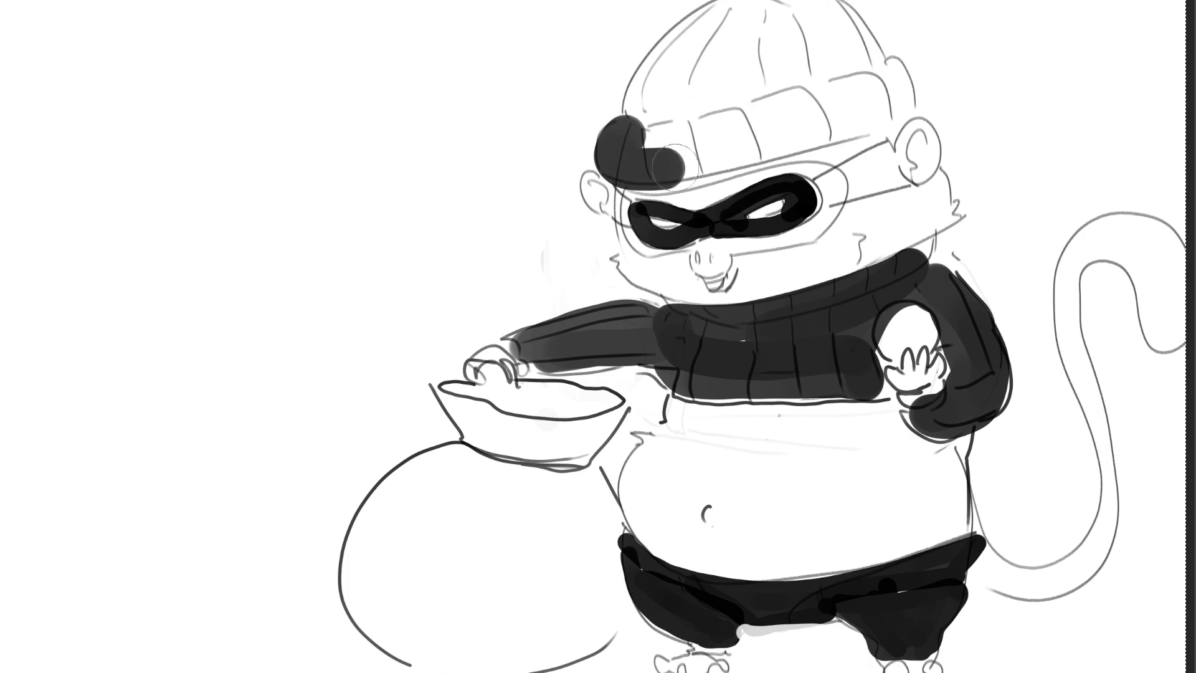